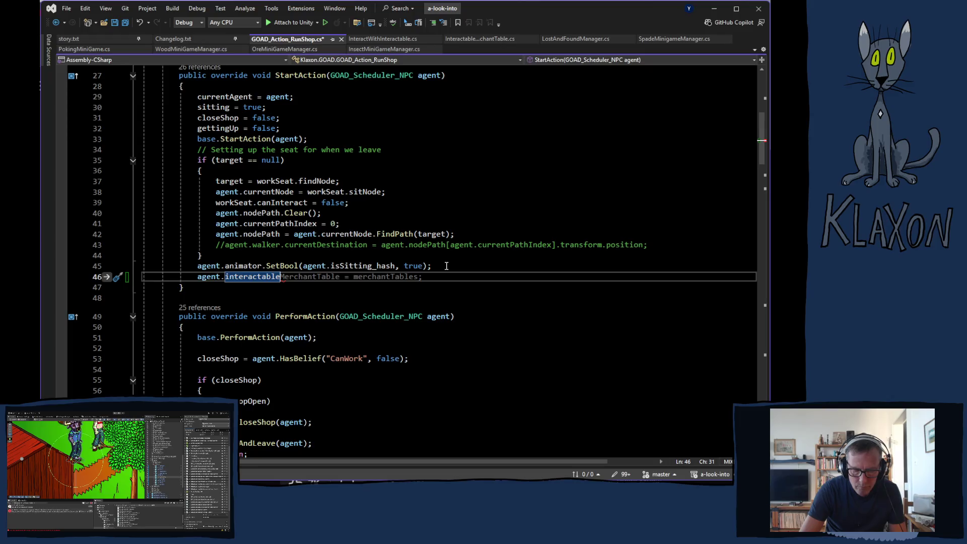
Step: Browse the IntelliSense member list for agent.interactable on line 46 of StartAction
text(.)
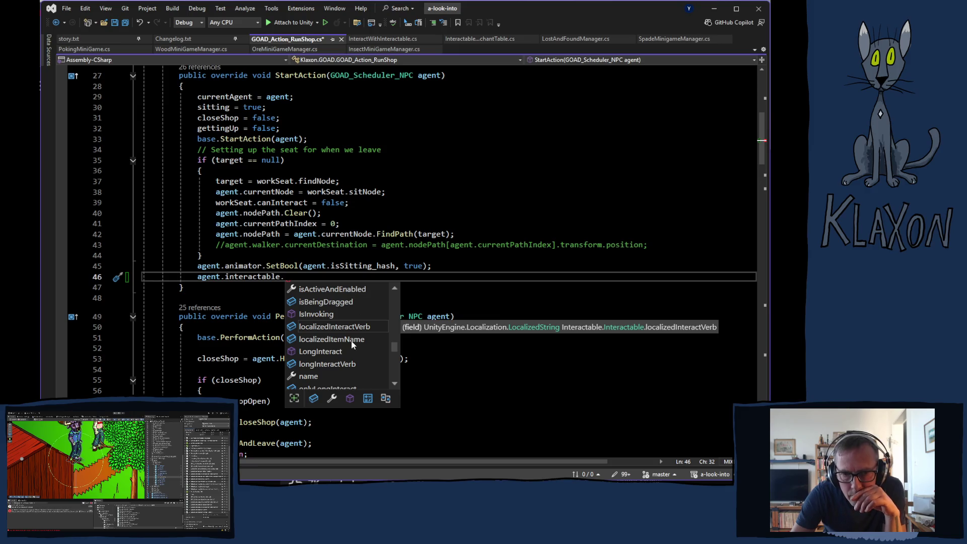
scroll(351, 344, down, 1)
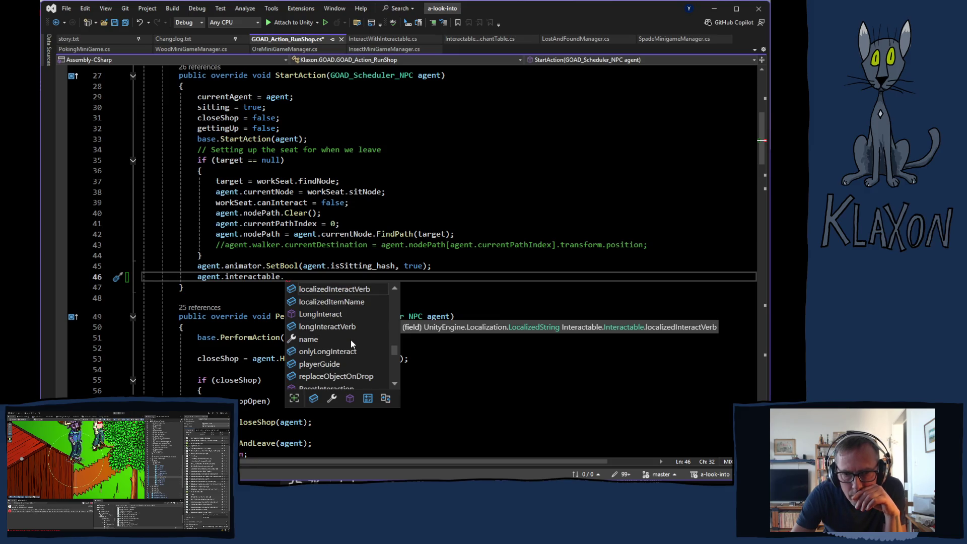
scroll(352, 345, down, 10)
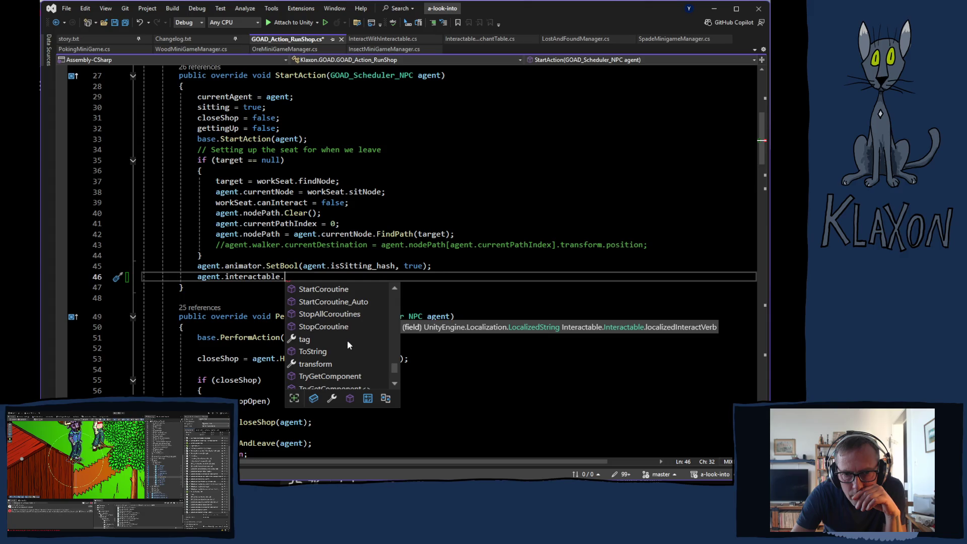
scroll(343, 345, up, 20)
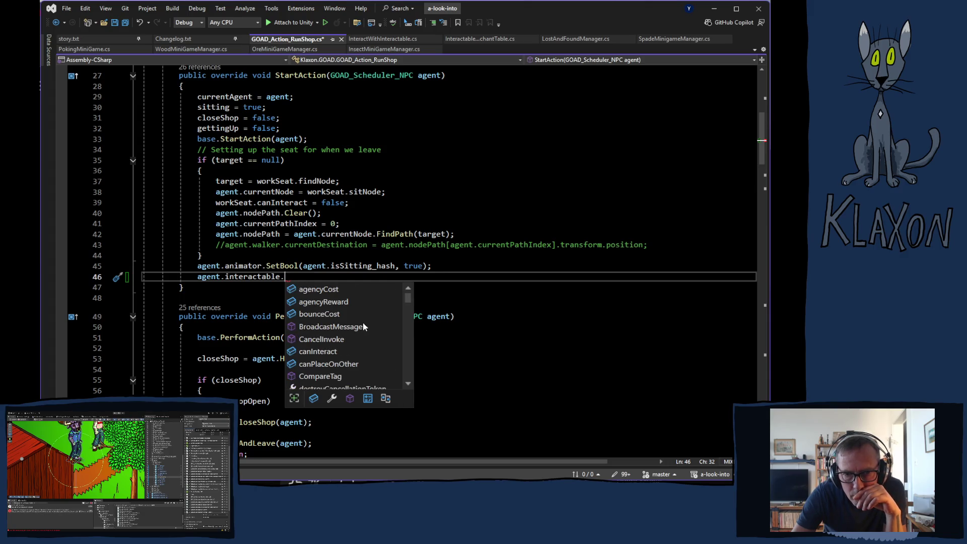
scroll(358, 327, down, 4)
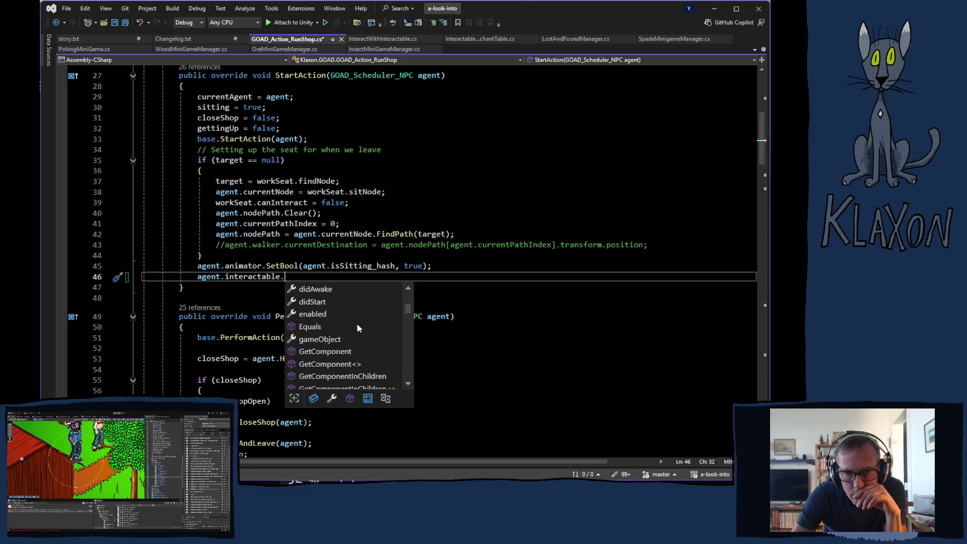
scroll(358, 328, down, 4)
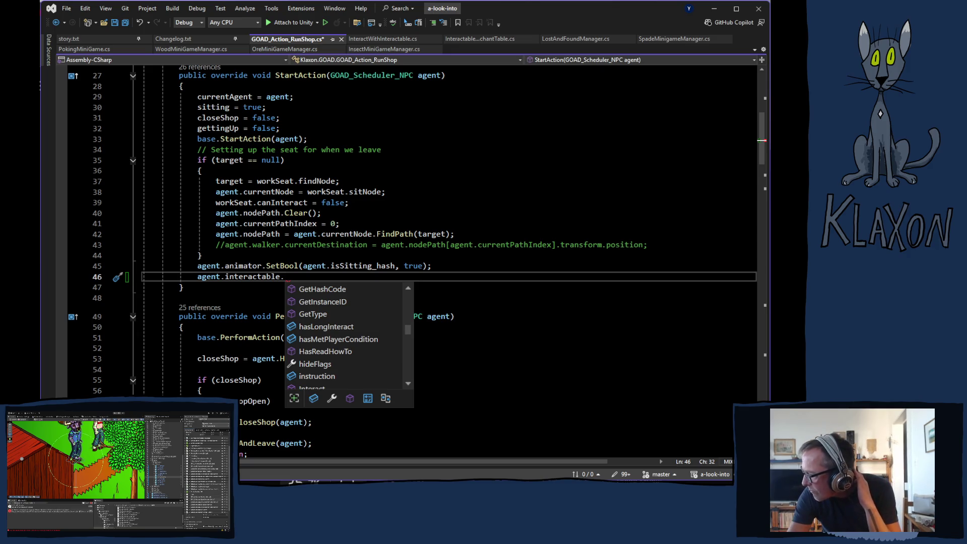
click(682, 328)
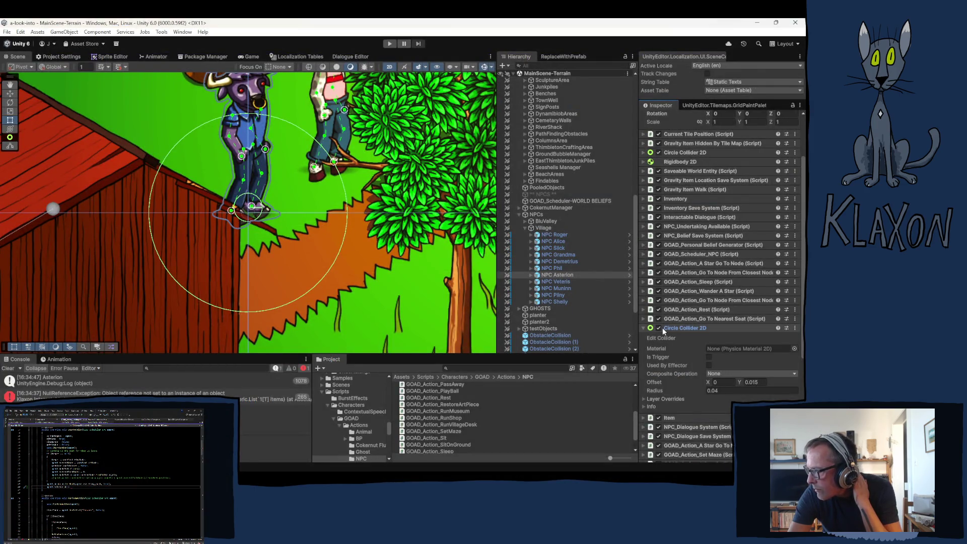
Step: Toggle NPC Asterion's Circle Collider 2D off and back on twice, leaving it enabled
click(660, 327)
click(661, 328)
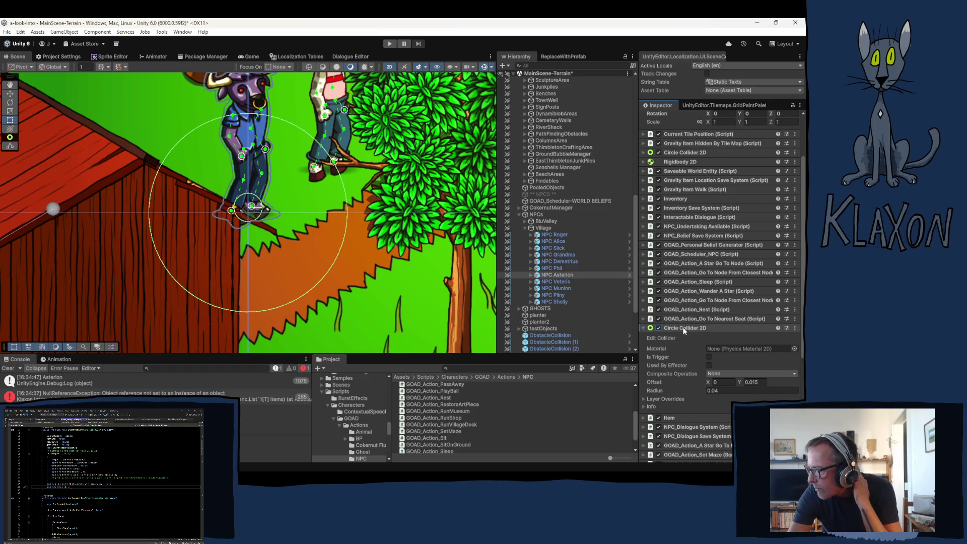
click(680, 326)
scroll(706, 356, down, 3)
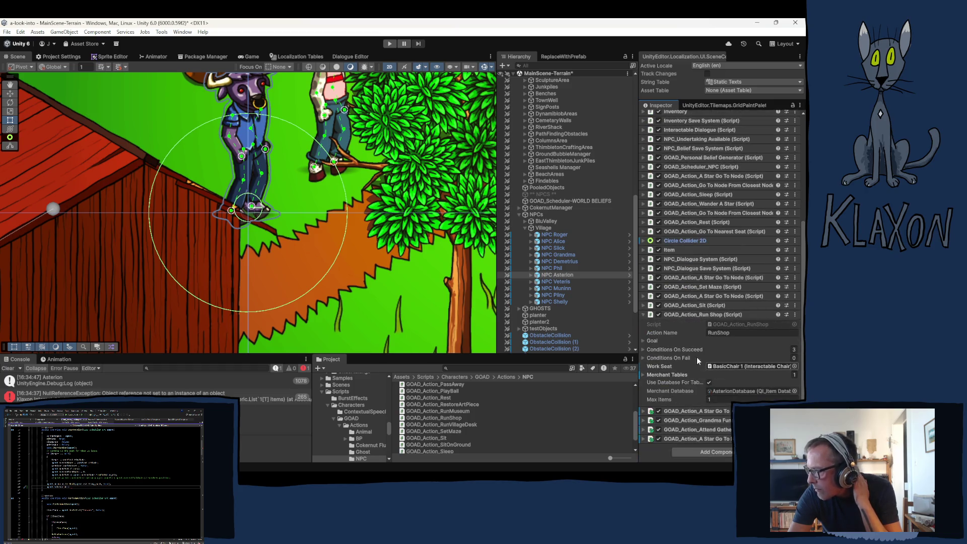
scroll(688, 364, up, 10)
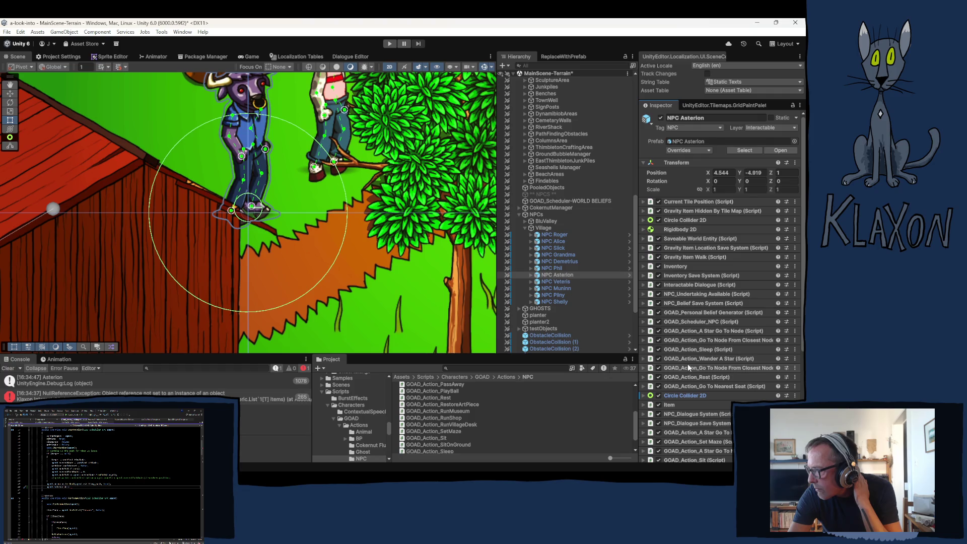
click(683, 219)
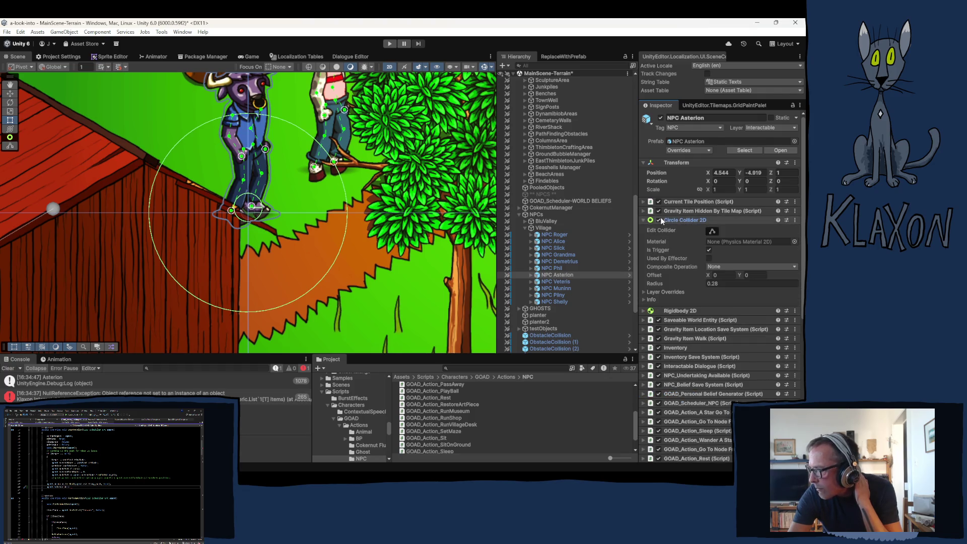
click(660, 220)
click(660, 220)
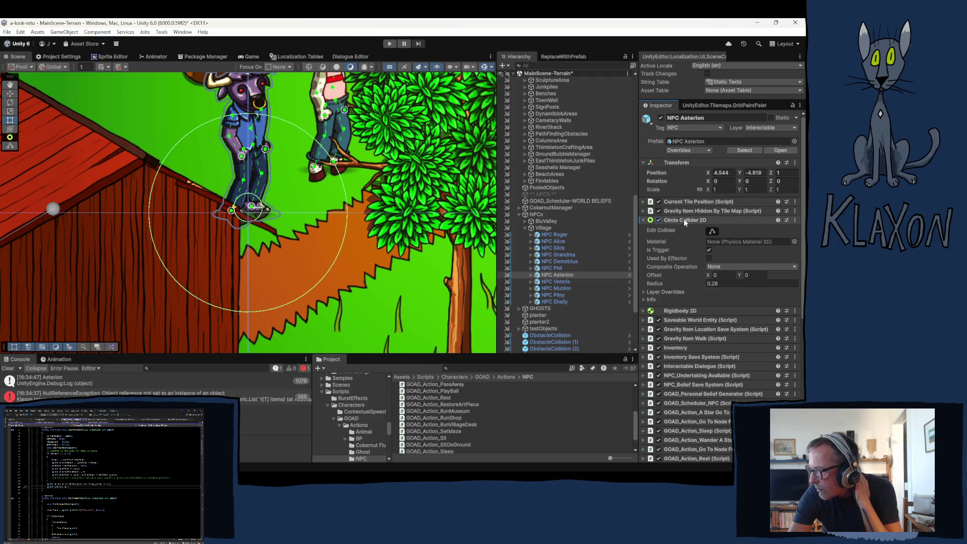
click(685, 219)
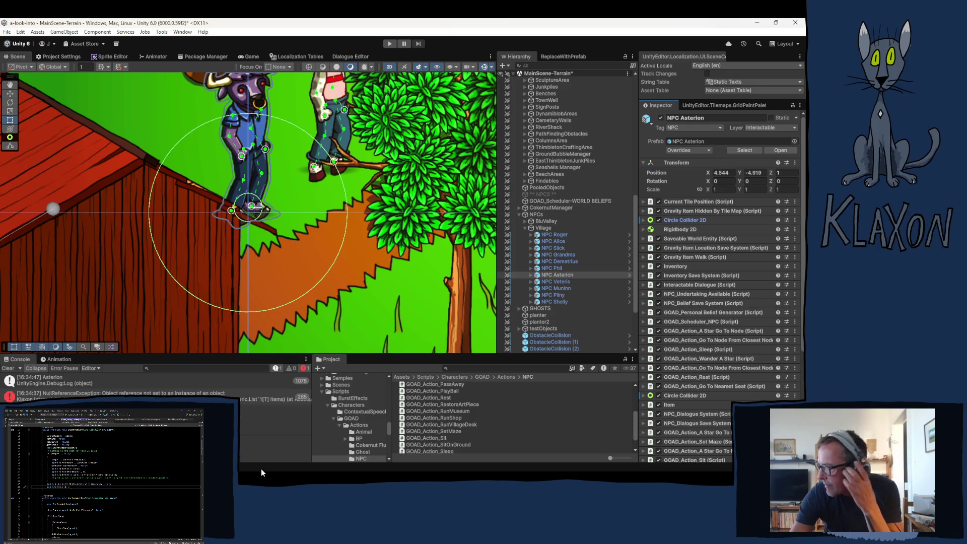
Step: Open the InteractableDialogue script in Visual Studio from NPC Asterion's Interactable Dialogue component
scroll(703, 397, down, 3)
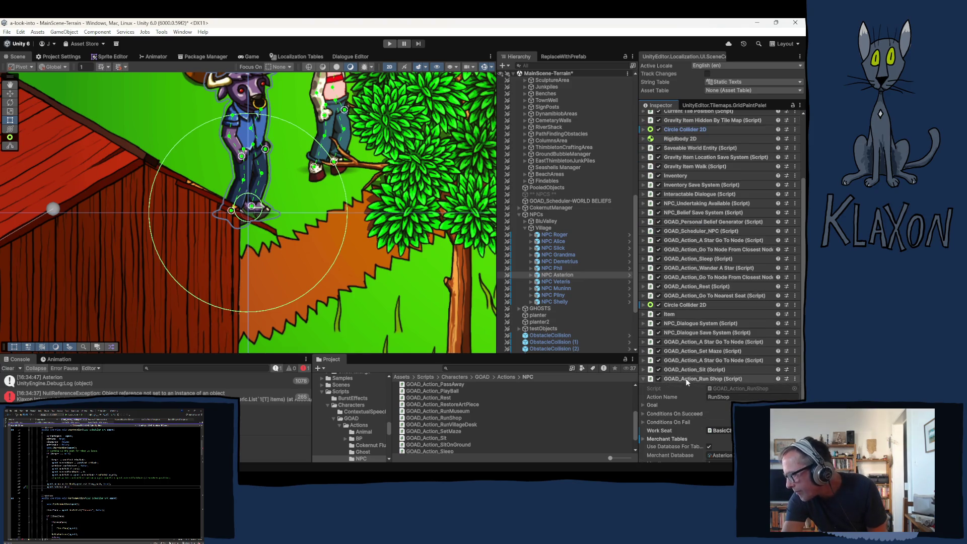
click(685, 378)
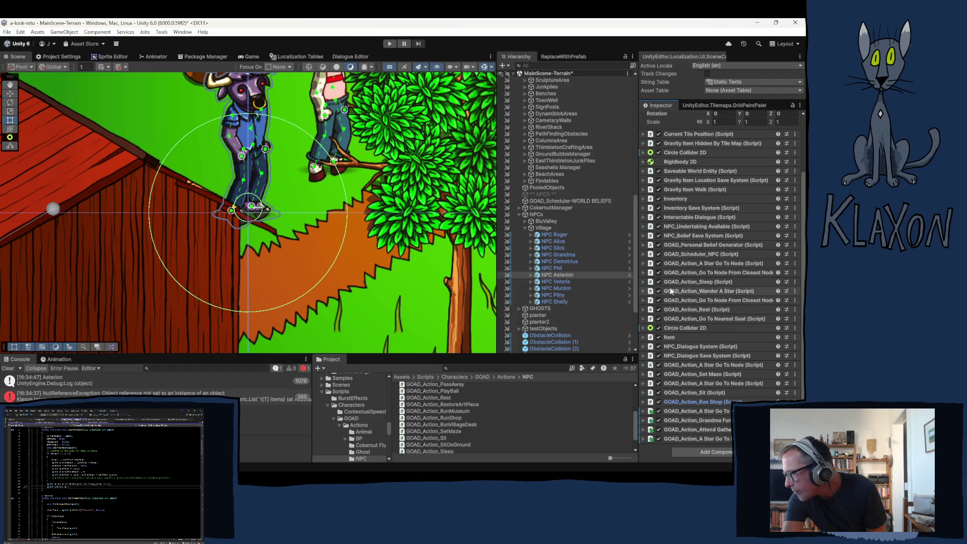
click(682, 217)
double_click(729, 227)
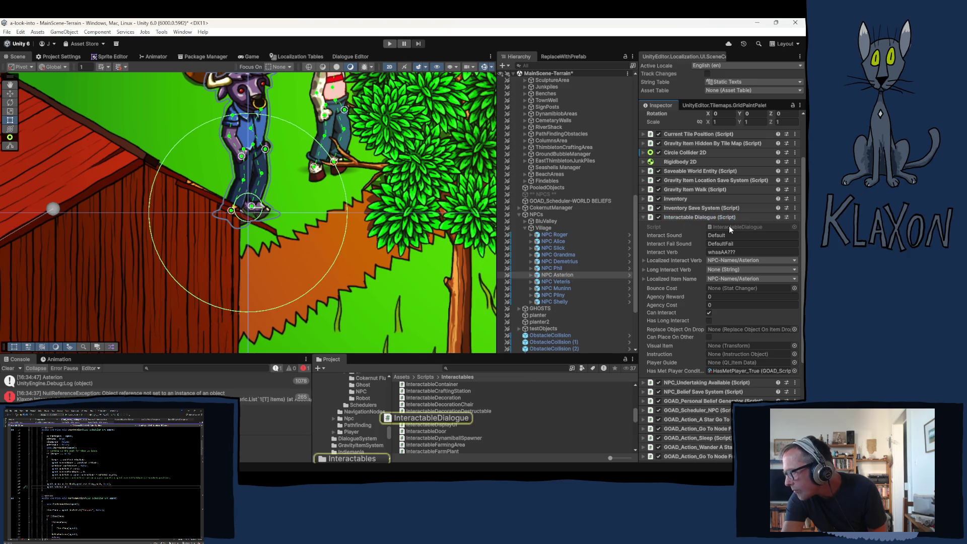
Step: Read through InteractableDialogue.cs, then return to GOAD_Action_RunShop.cs
scroll(525, 367, down, 7)
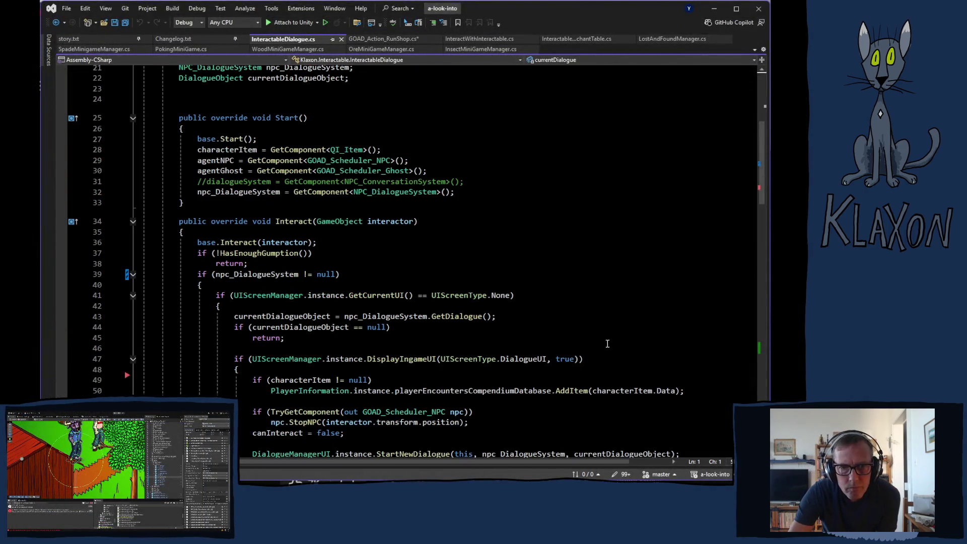
scroll(571, 342, down, 16)
scroll(571, 342, down, 7)
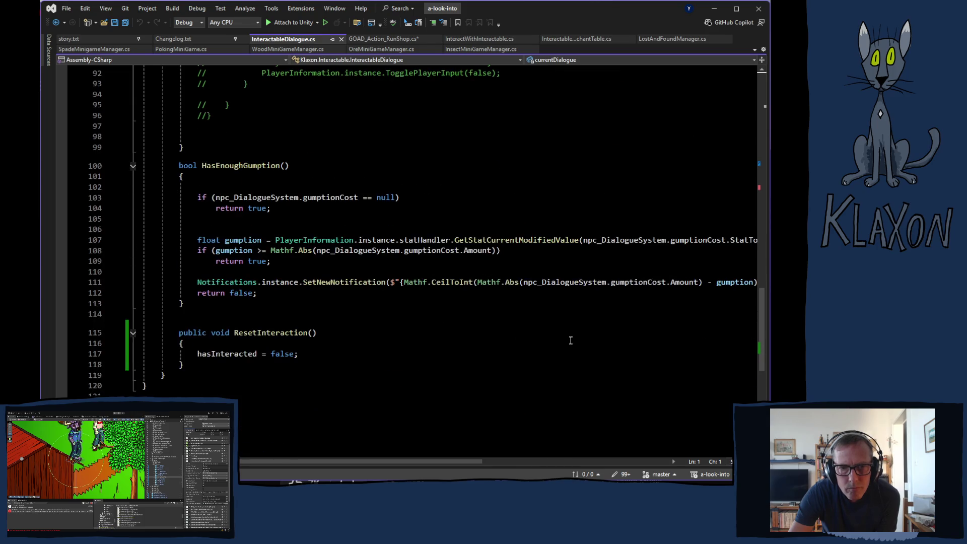
scroll(571, 340, down, 1)
scroll(569, 339, up, 10)
scroll(570, 339, up, 10)
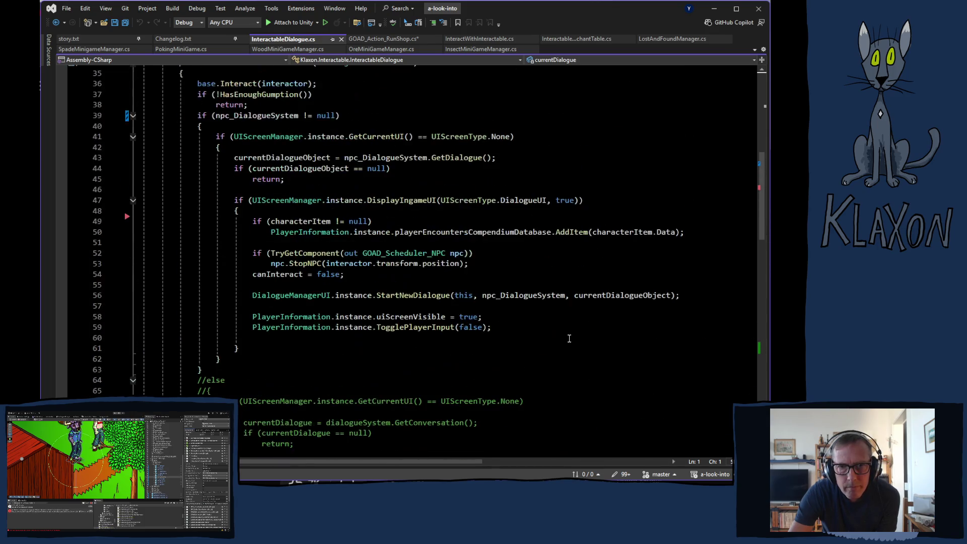
scroll(570, 338, up, 8)
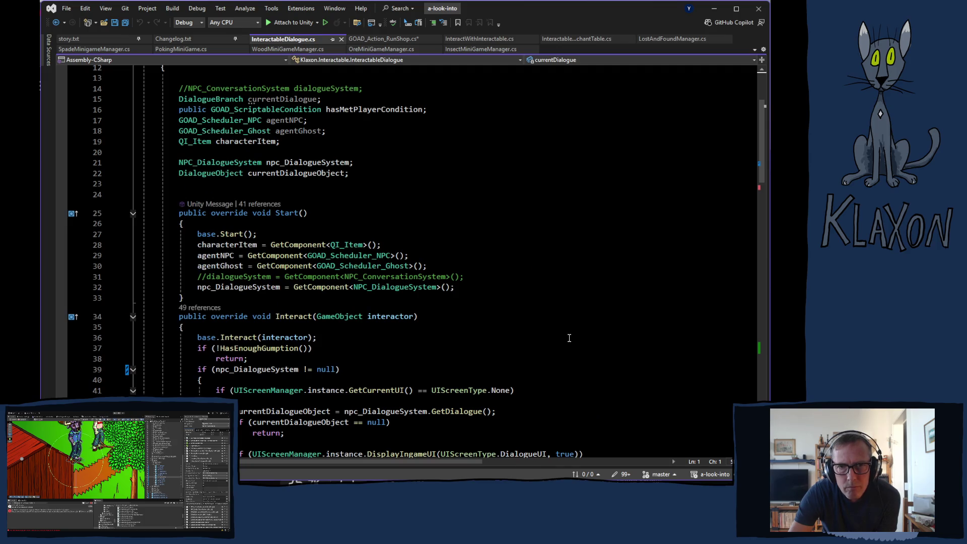
scroll(569, 338, down, 1)
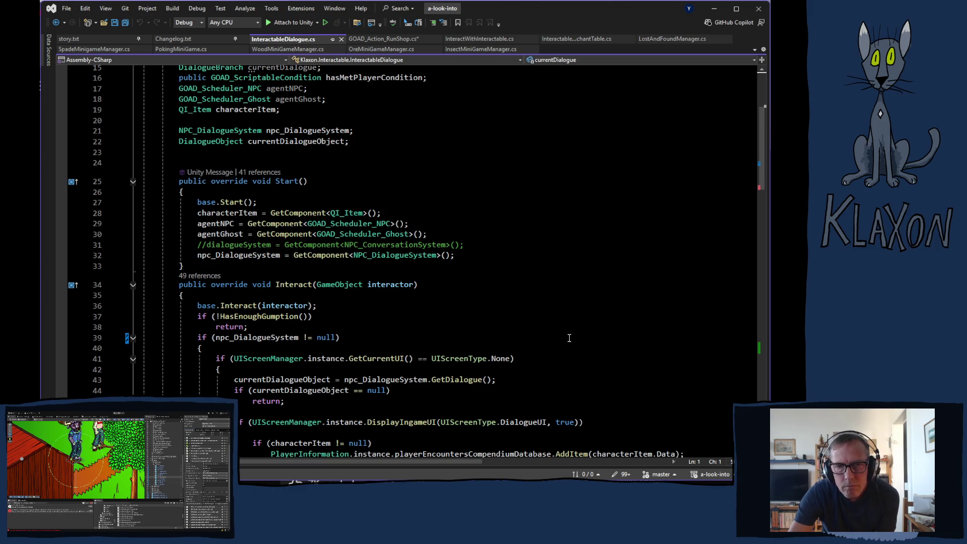
scroll(569, 338, down, 2)
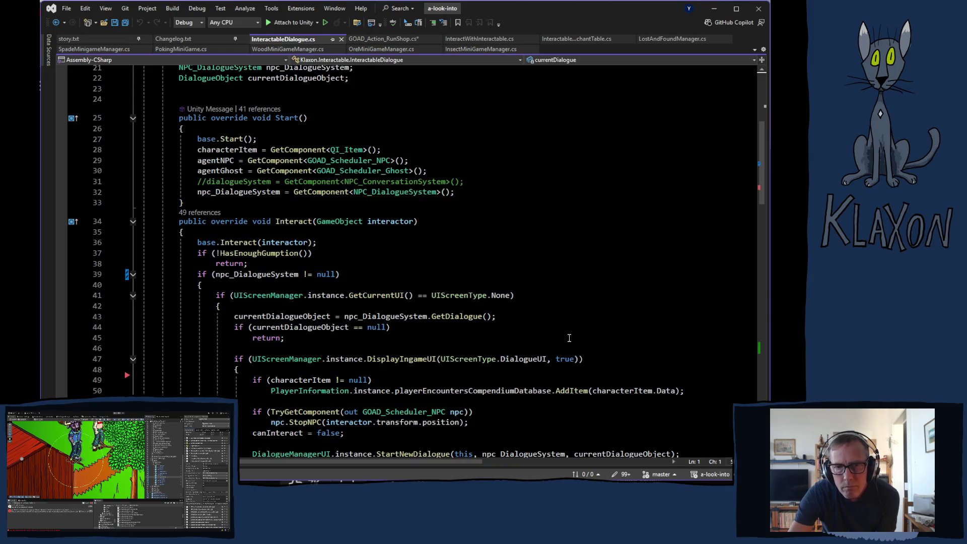
scroll(569, 338, down, 2)
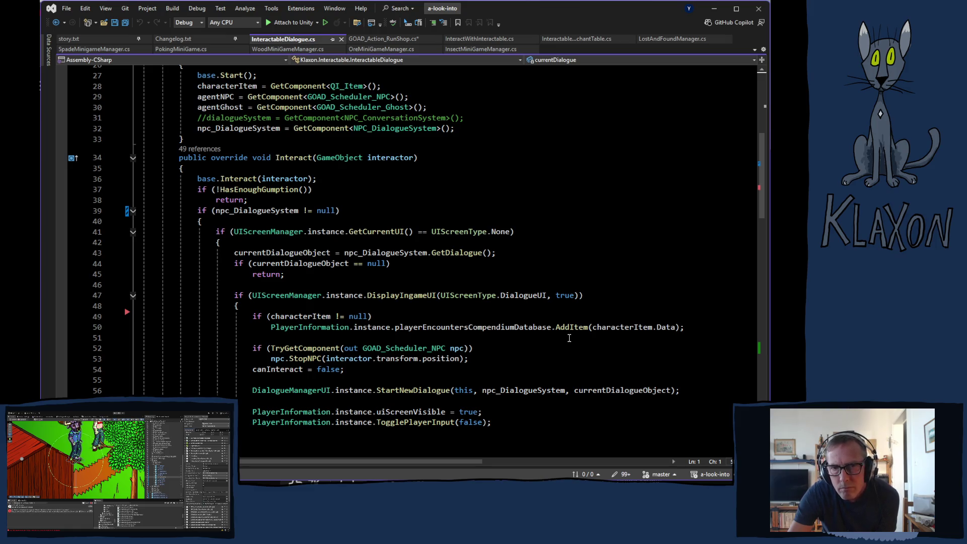
scroll(569, 337, up, 6)
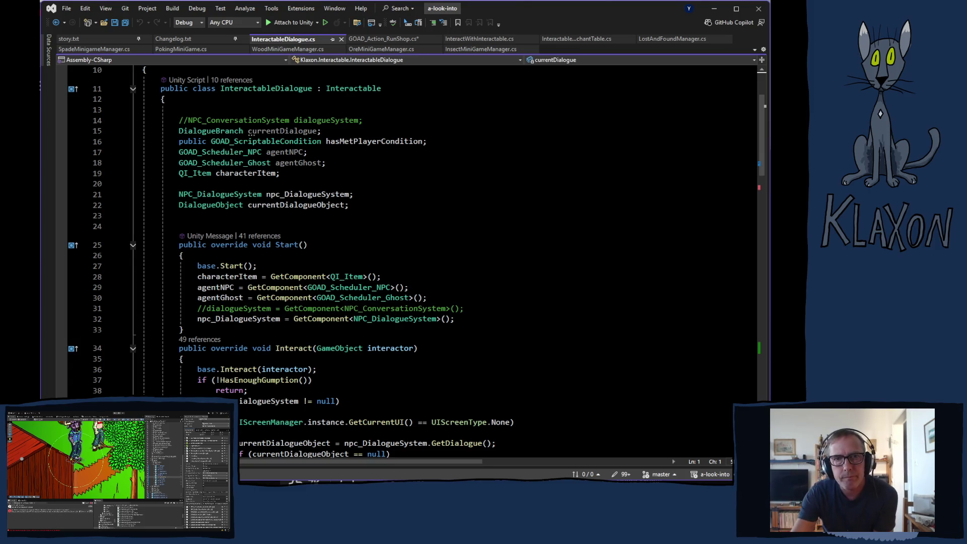
scroll(336, 334, down, 7)
scroll(368, 312, up, 8)
click(387, 39)
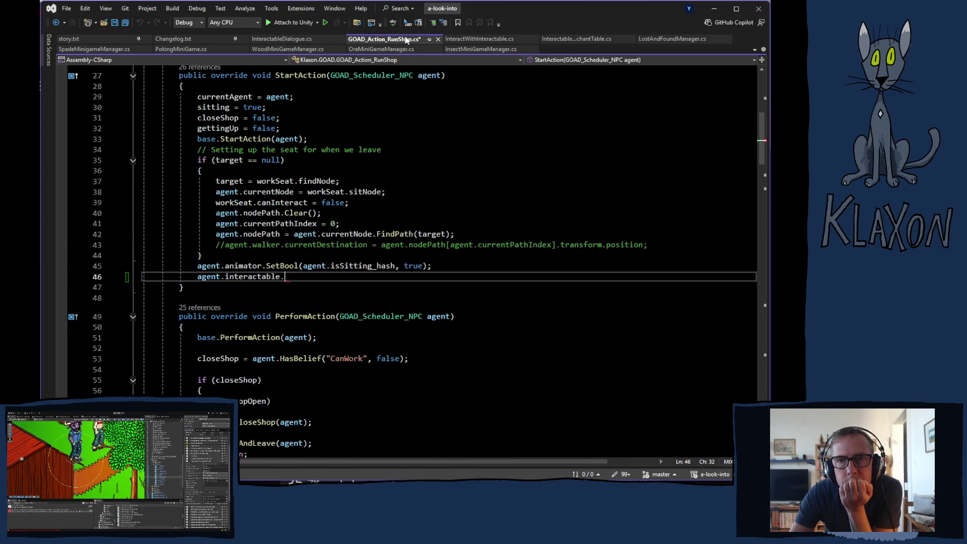
Step: Delete the unfinished agent.interactable. from line 46 and review InteractWithInteractable.cs
drag(196, 276, 299, 279)
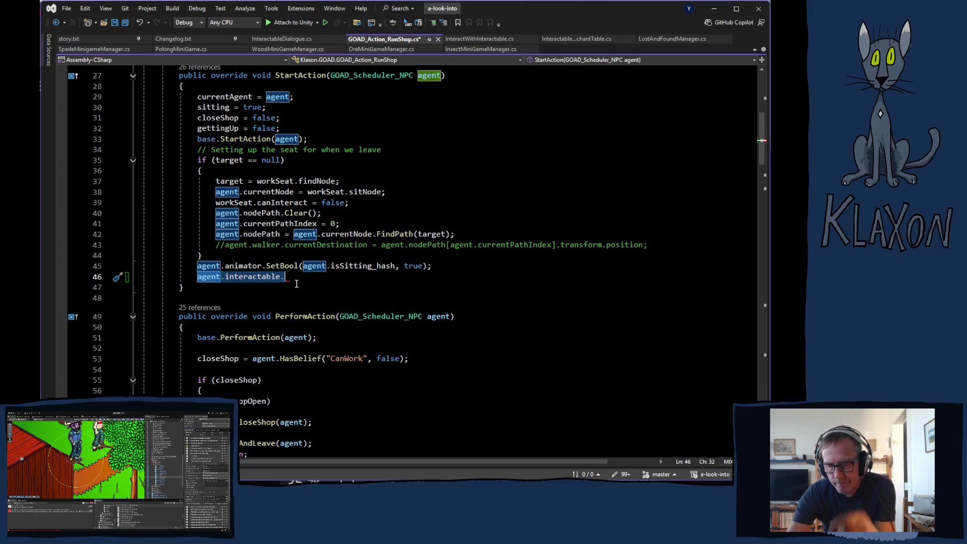
key(BackSpace)
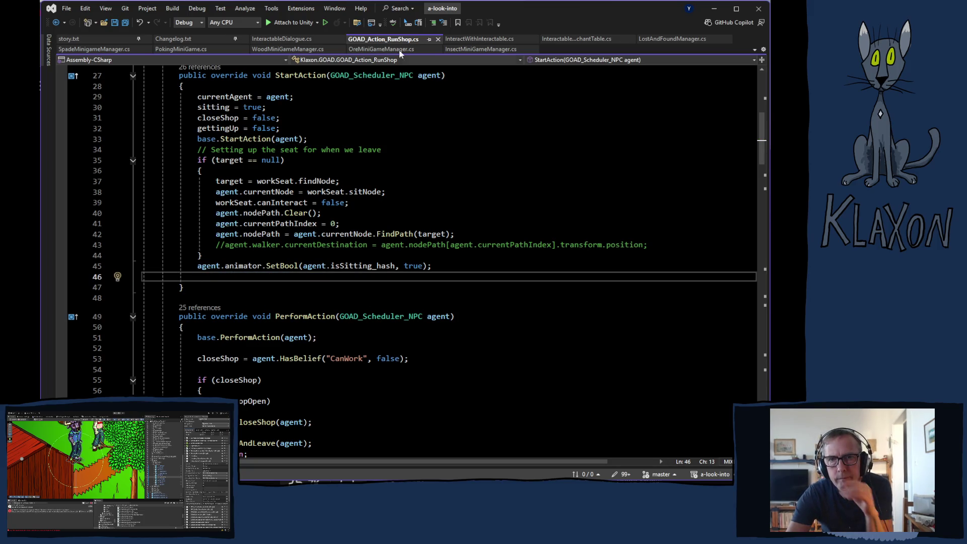
click(473, 41)
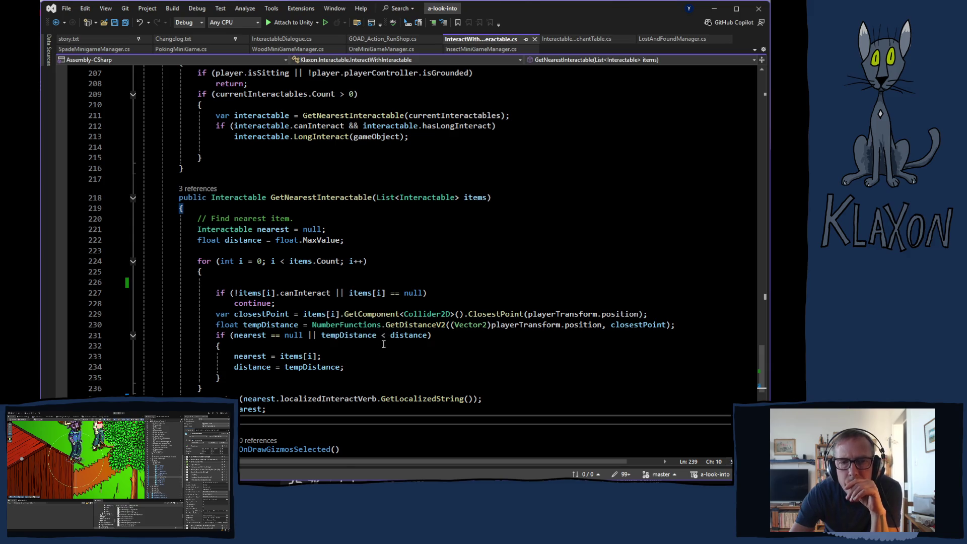
click(371, 40)
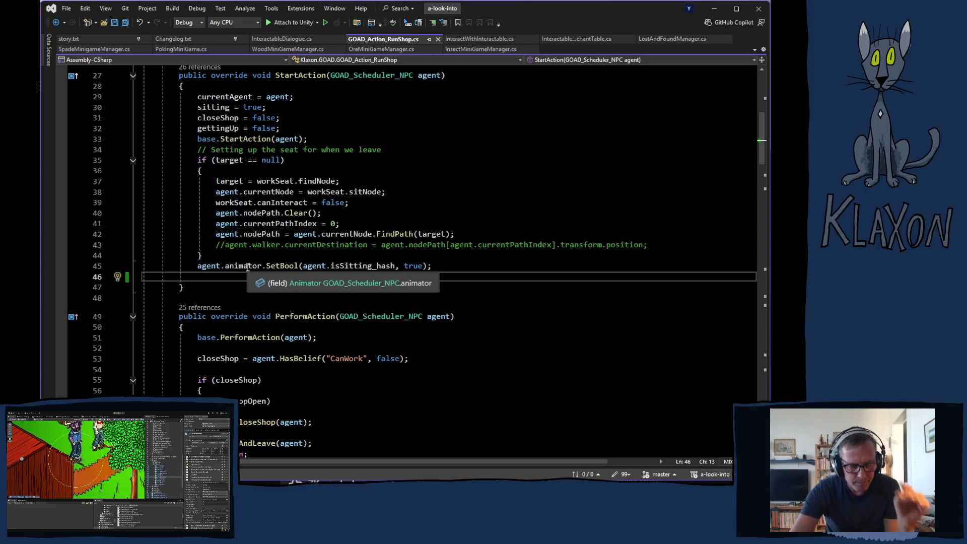
Step: Write agent.interactable.canInteract = false; on line 46 of StartAction
text(agent)
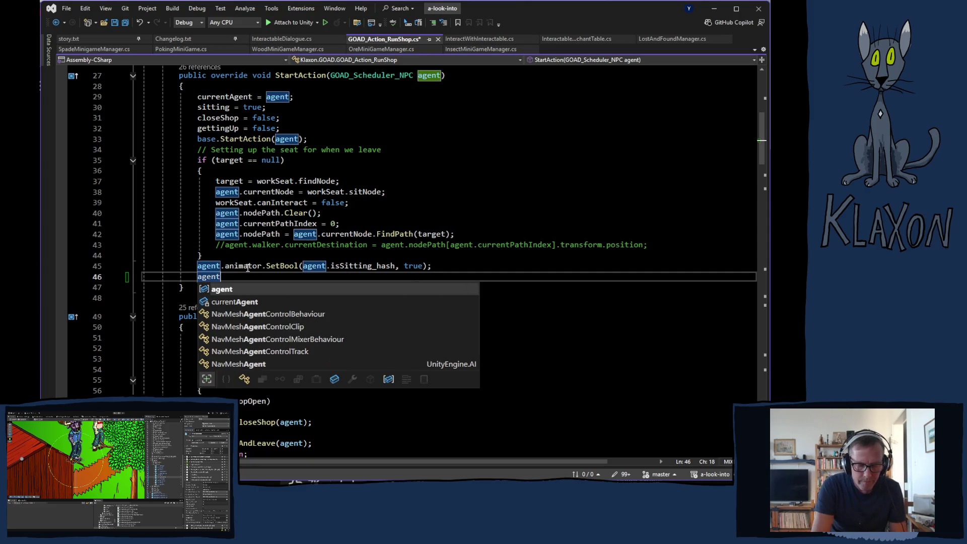
text(.inter)
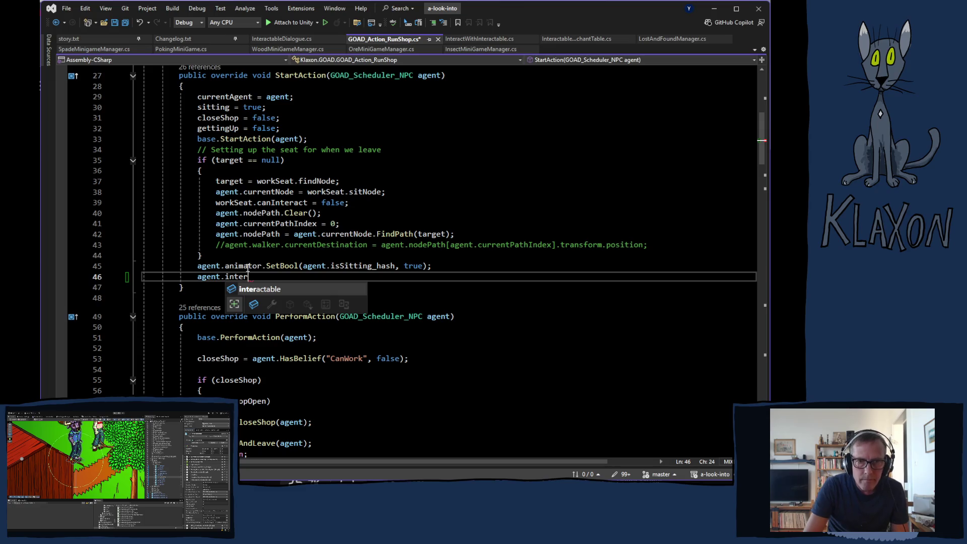
key(Tab)
text(.ca)
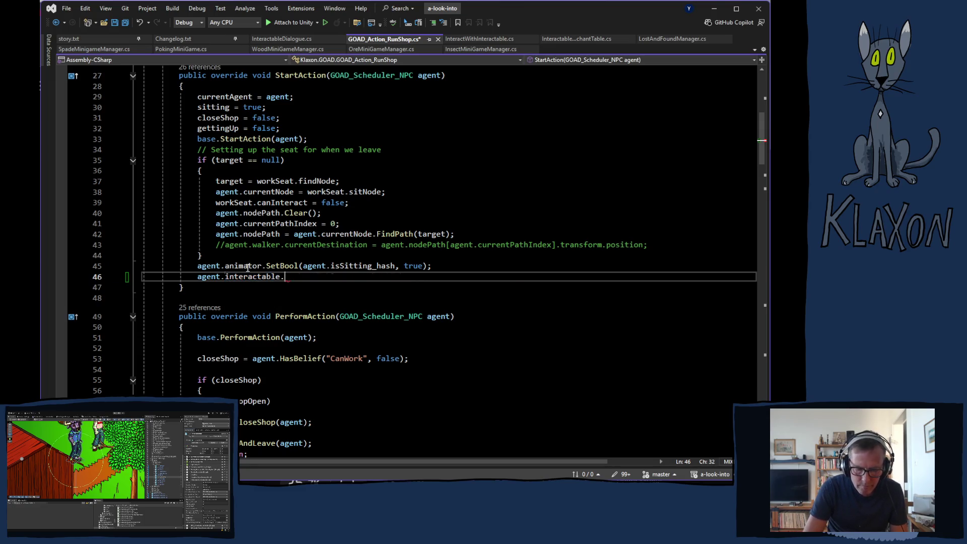
key(Tab)
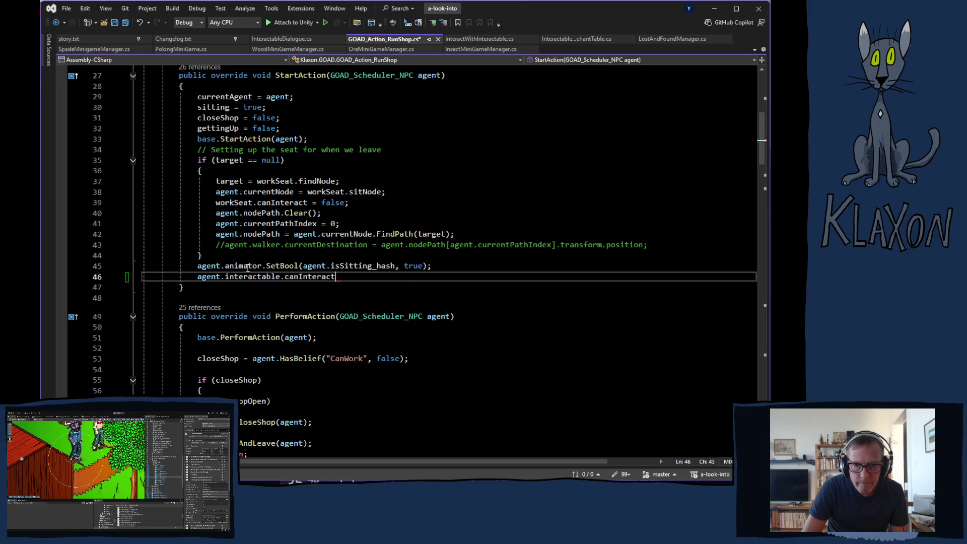
text(= false;)
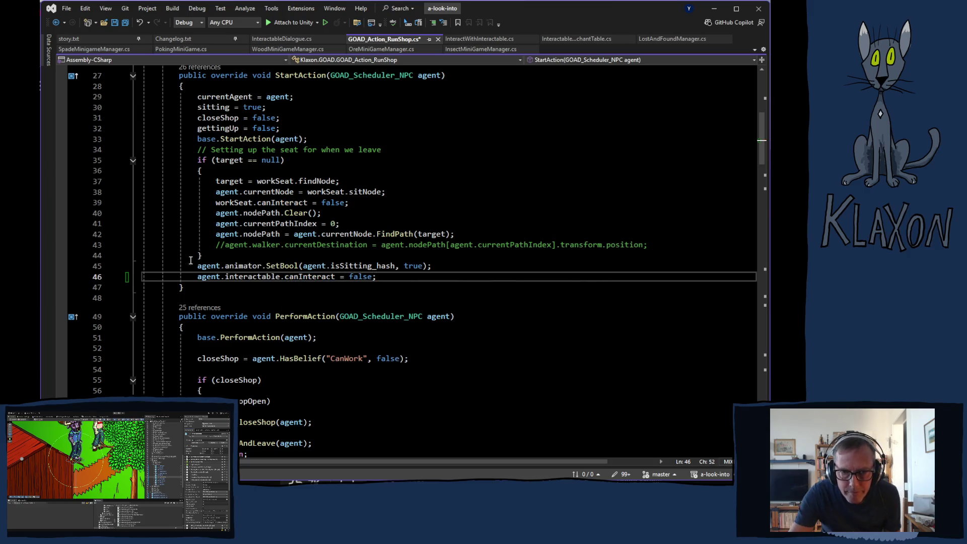
drag(198, 276, 383, 280)
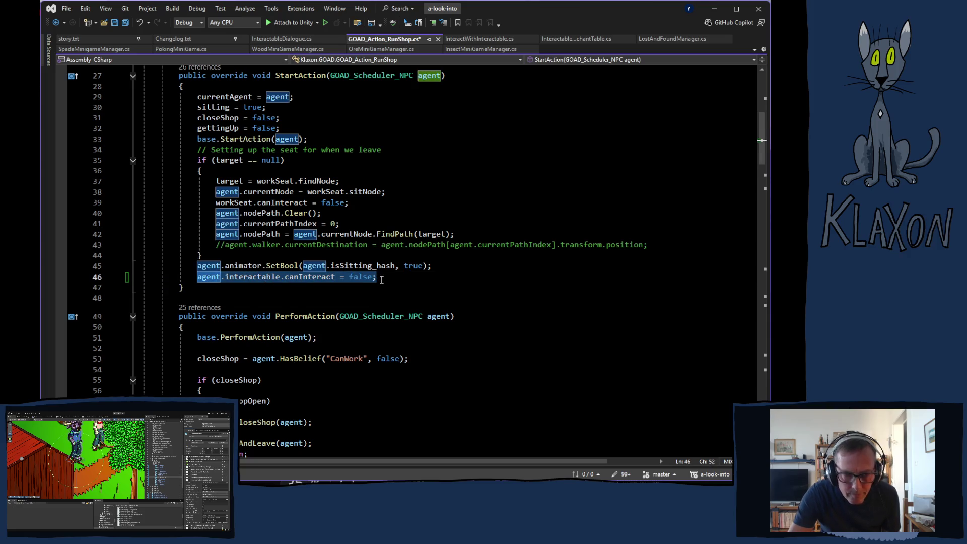
Step: Add agent.interactable.canInteract = true; after the CancelInvoke line in EndAction, then switch to Unity
scroll(355, 295, down, 8)
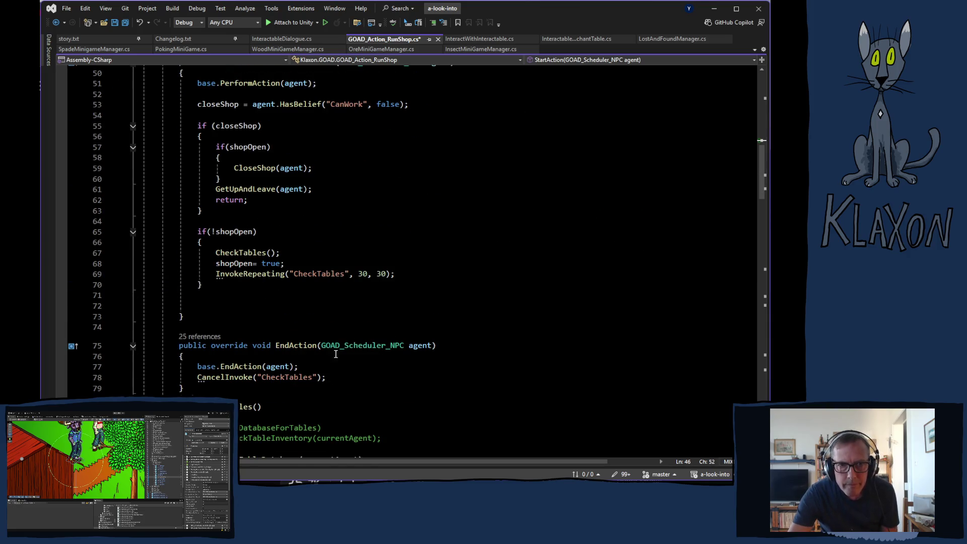
scroll(328, 316, down, 2)
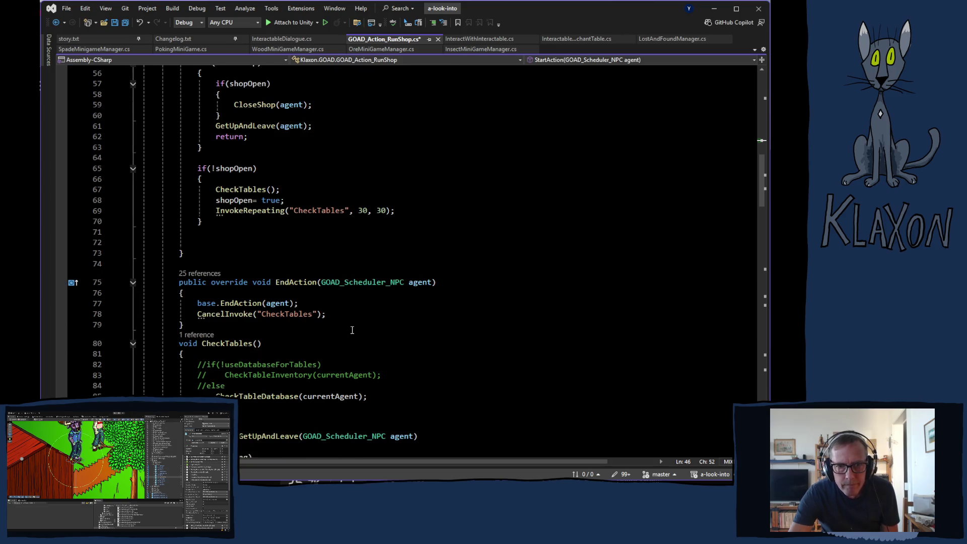
click(333, 313)
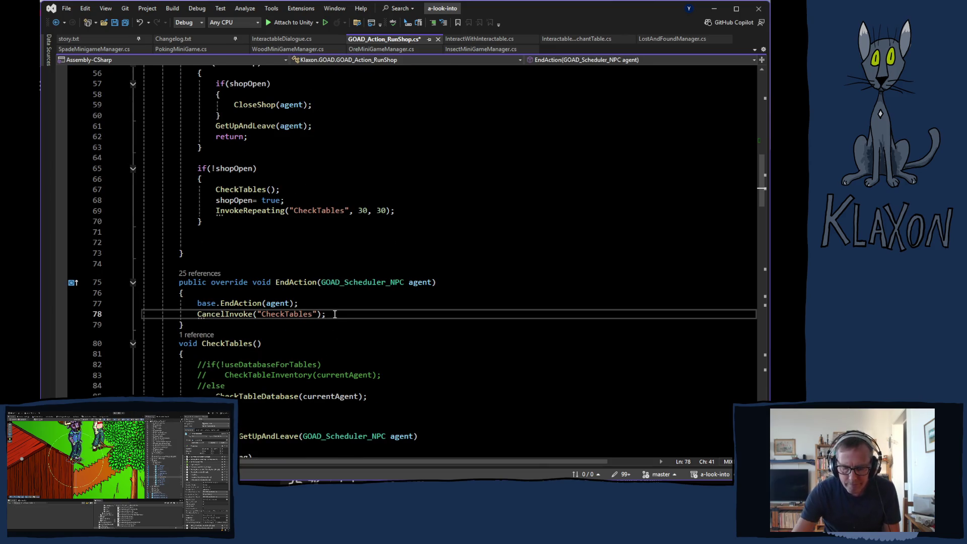
key(Return)
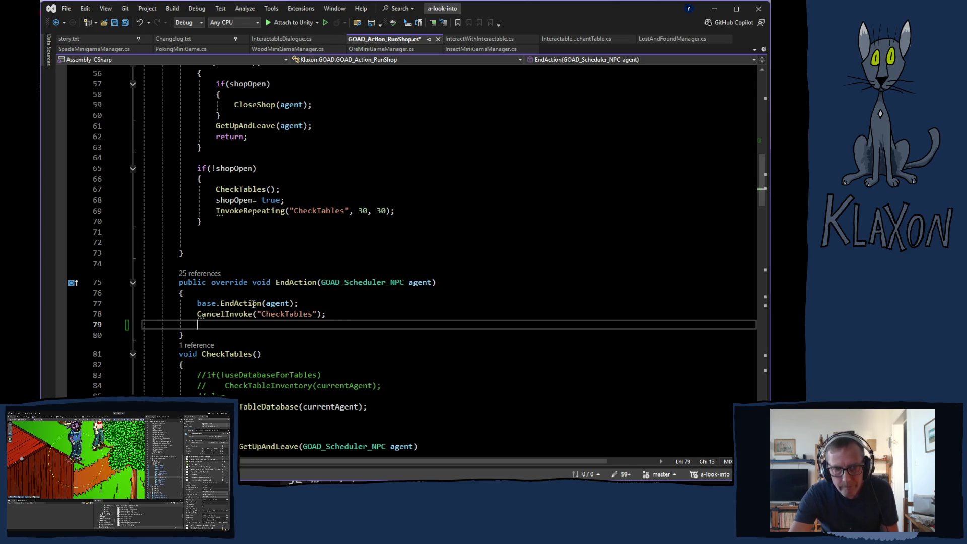
key(Tab)
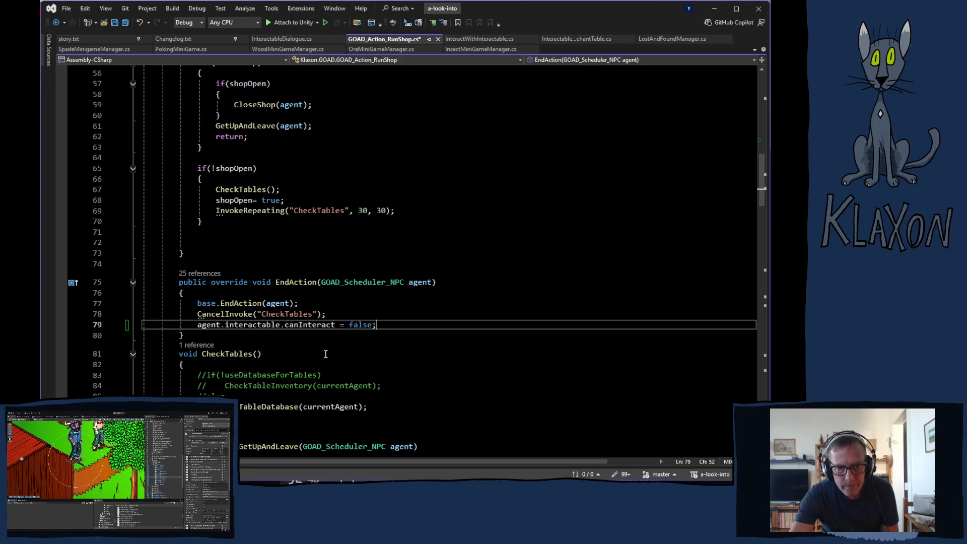
double_click(361, 324)
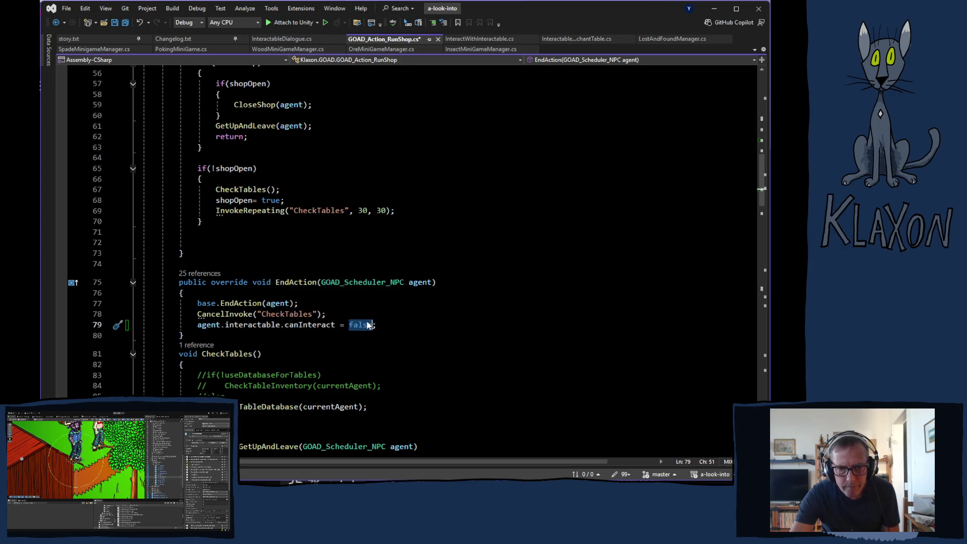
text(tru)
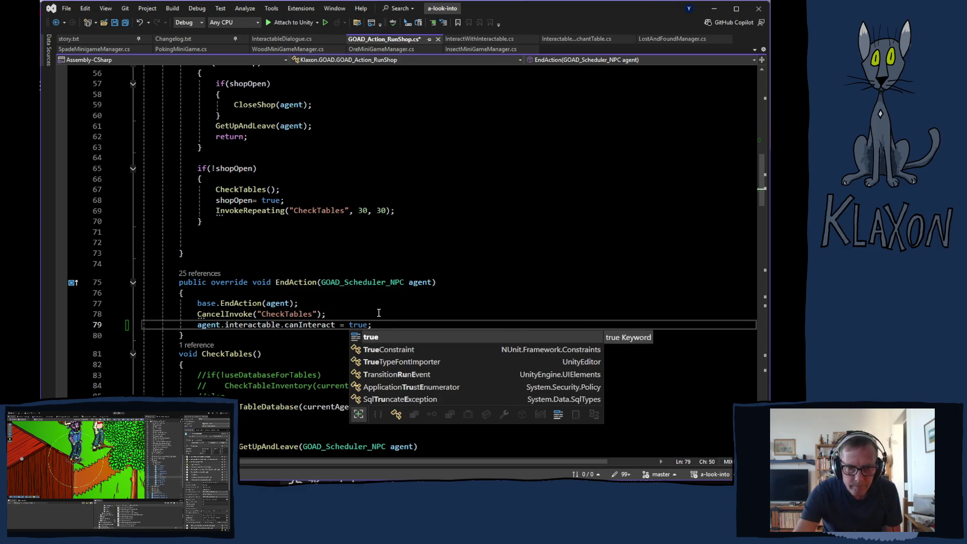
key(Tab)
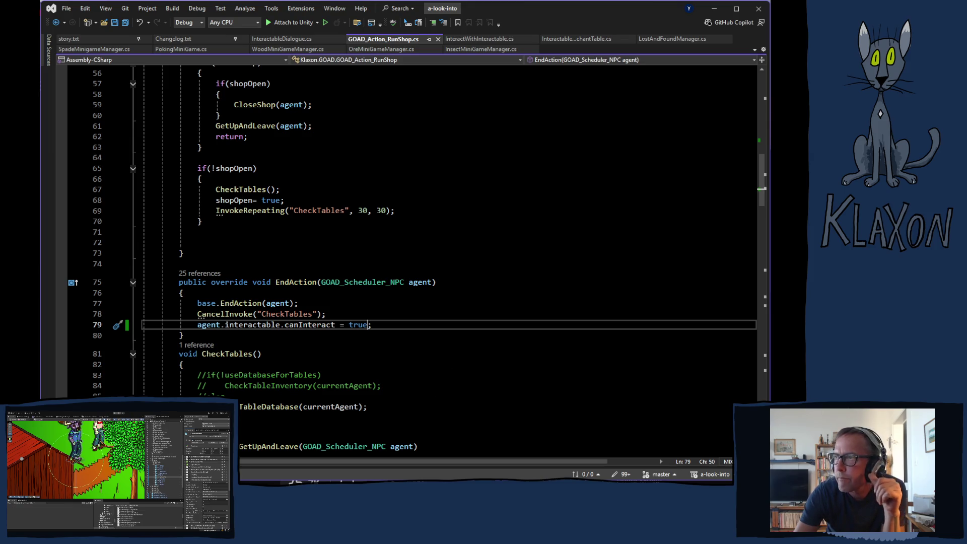
key(alt+Tab)
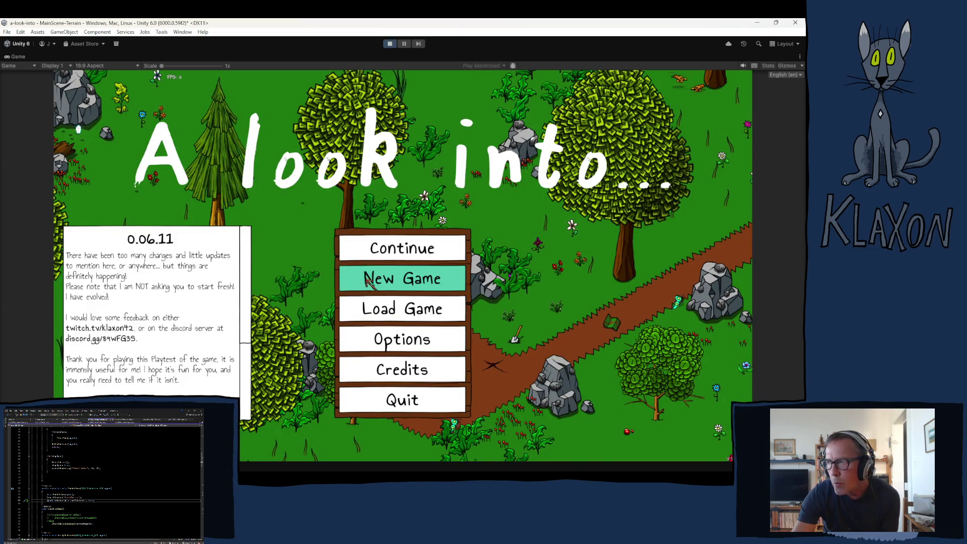
Step: Start a new game and accept the character
click(438, 272)
click(376, 328)
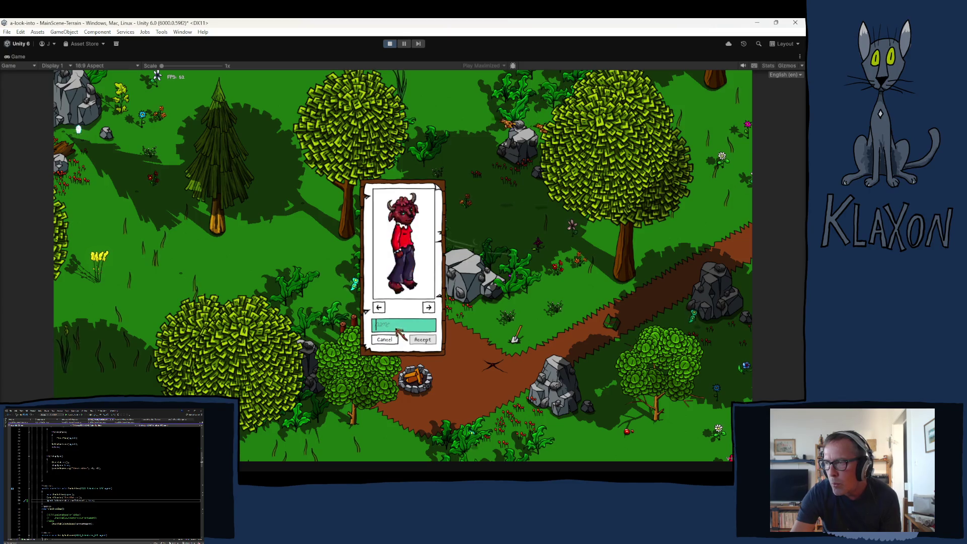
click(423, 339)
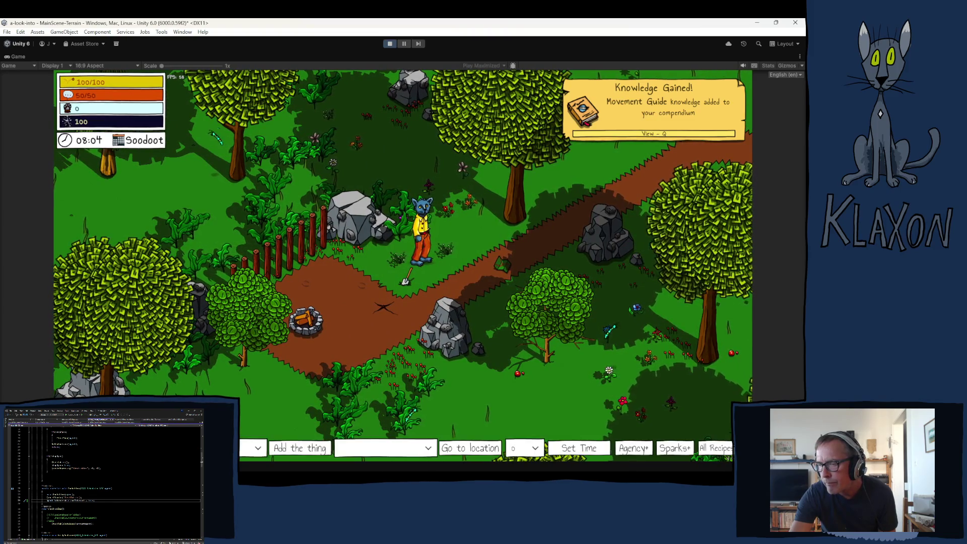
Step: Teleport the cat to the Graveyard using the debug location dropdown
click(391, 447)
click(366, 426)
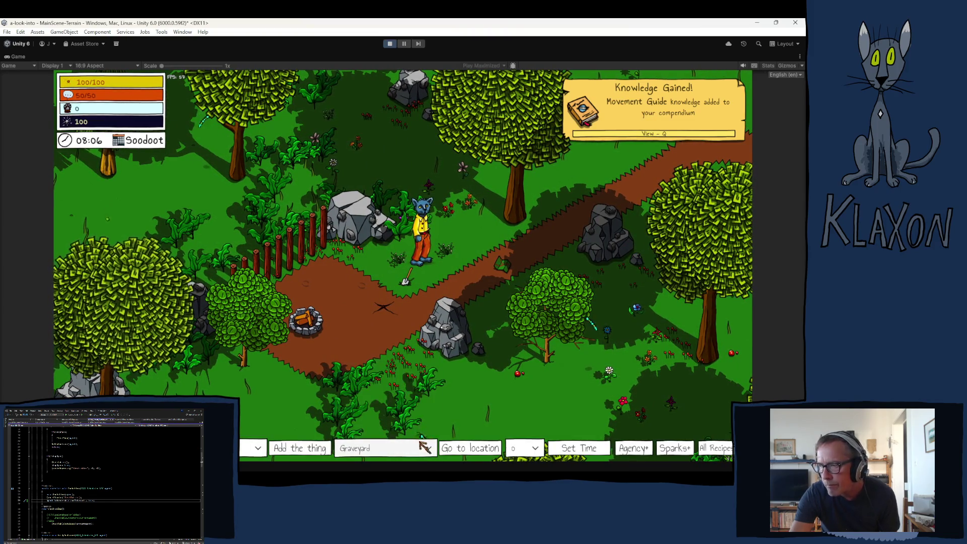
click(445, 448)
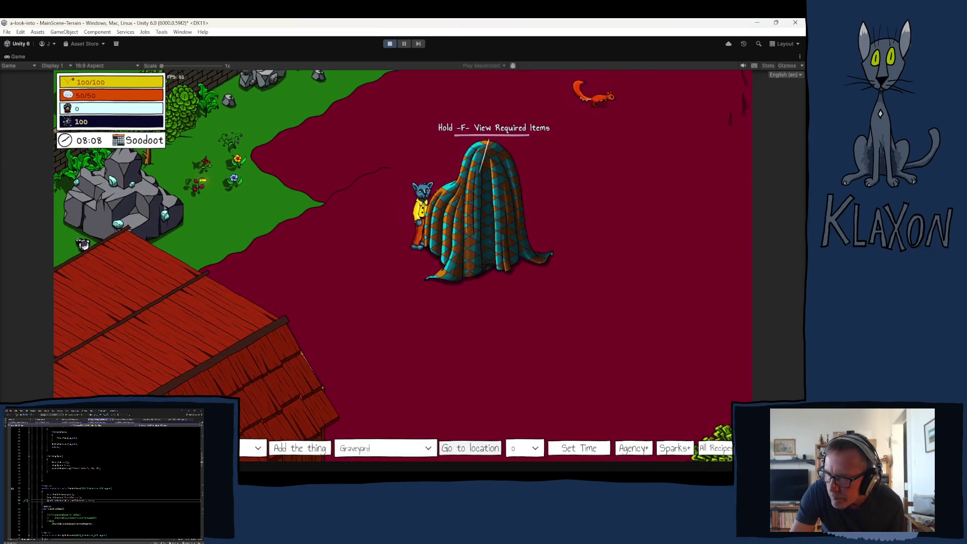
Step: Set the in-game clock to 10:00
click(260, 450)
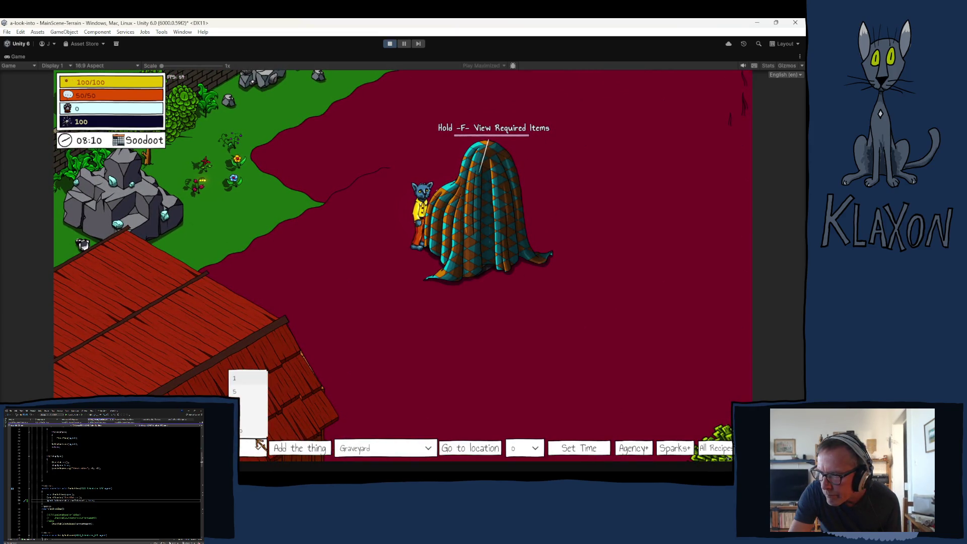
click(521, 448)
mouse_move(540, 376)
mouse_down()
mouse_move(537, 437)
mouse_move(520, 427)
mouse_move(524, 409)
mouse_up()
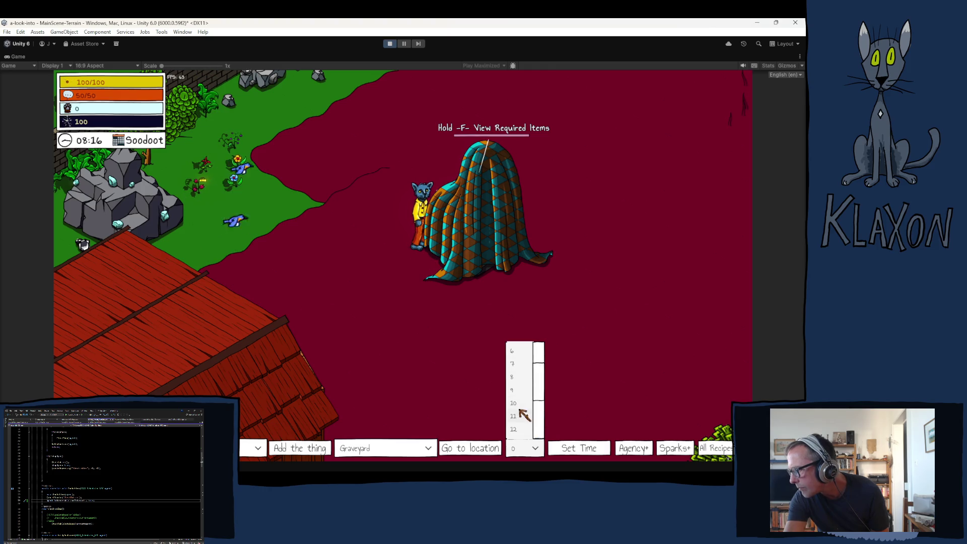
click(521, 406)
click(582, 450)
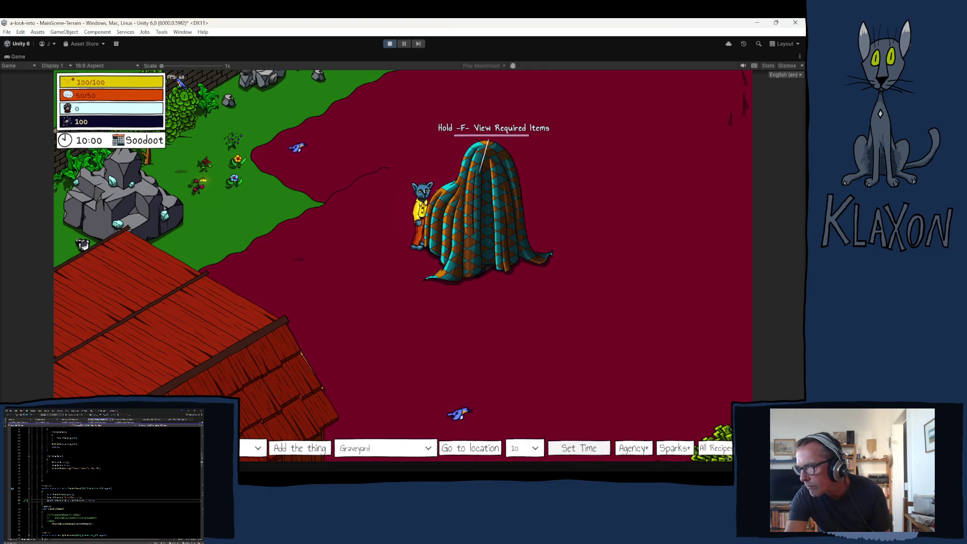
Step: Walk the cat north-west from the Graveyard to the market stall and open the Console
key(w)
key(w)
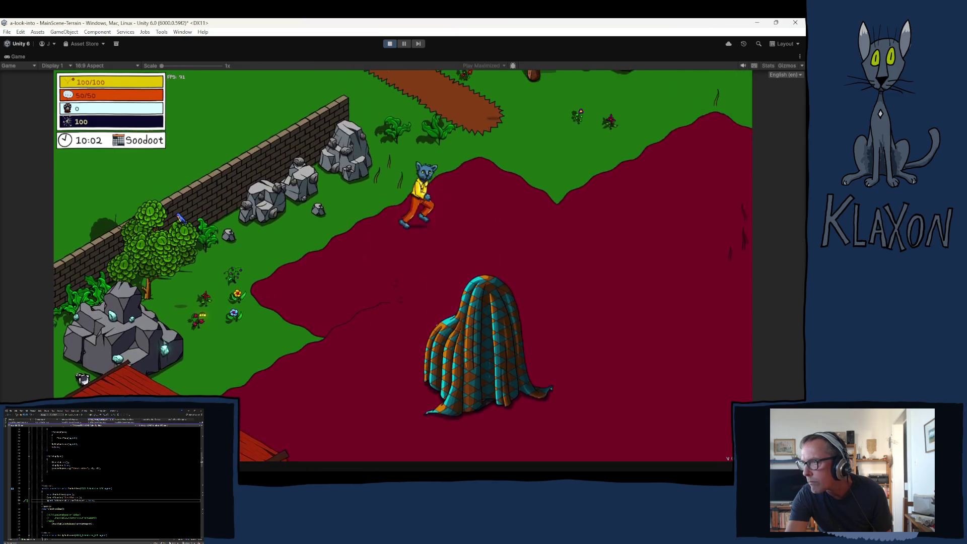
key(w)
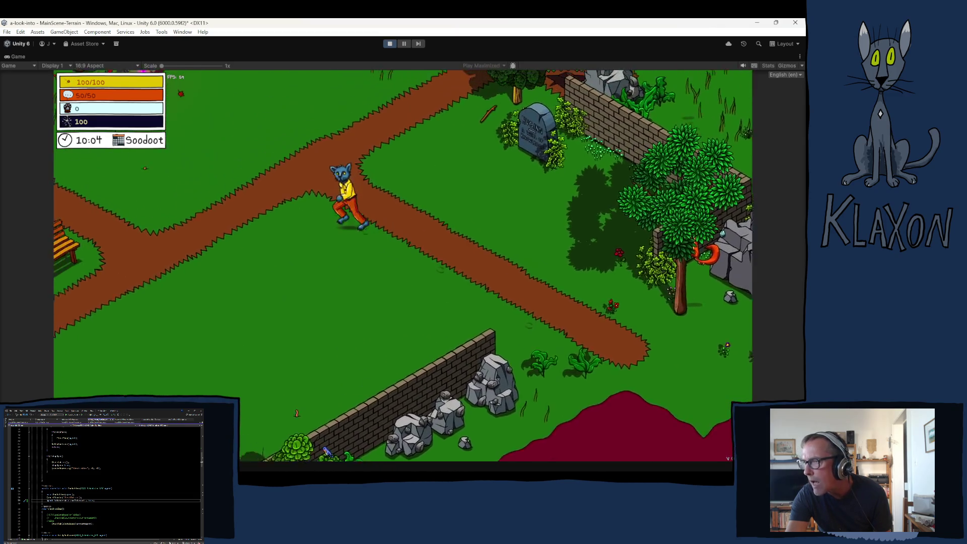
key(w)
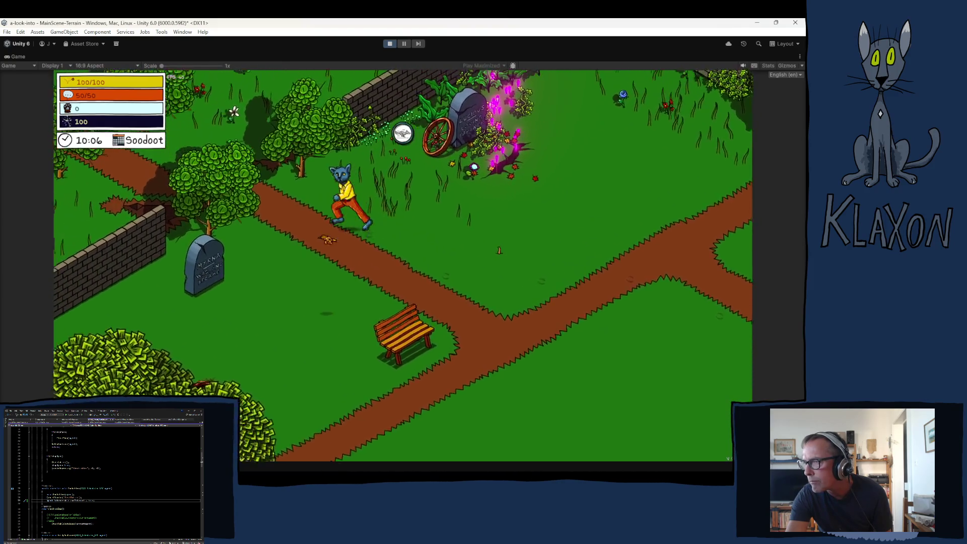
key(w)
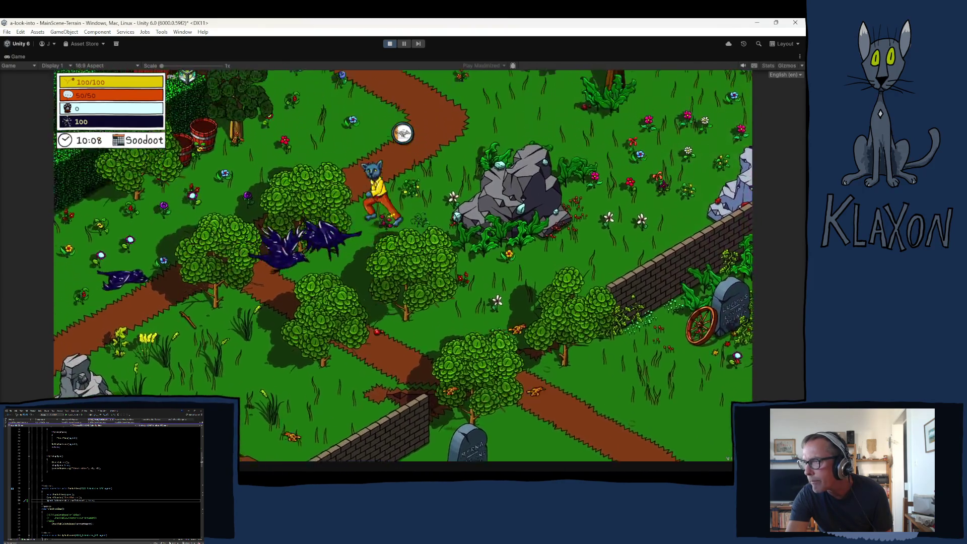
key(w)
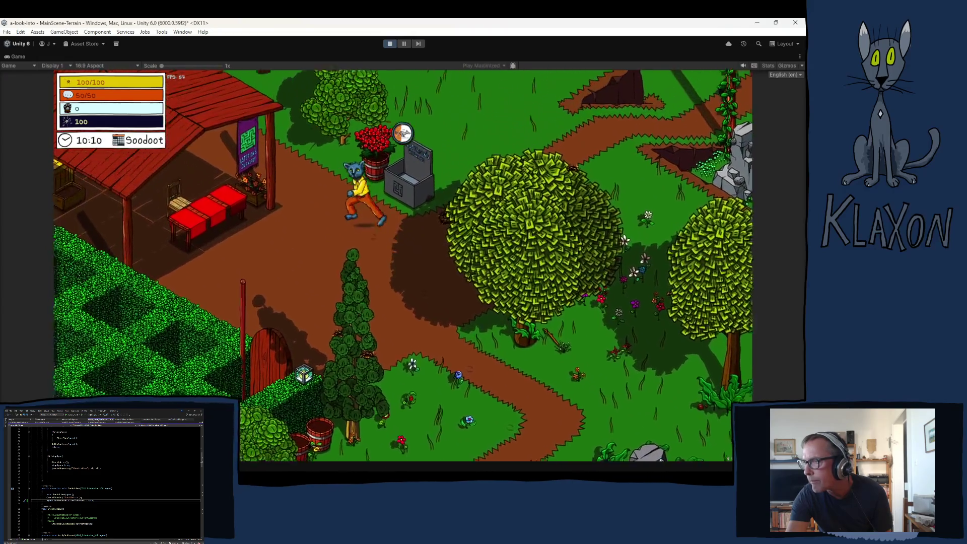
key(w)
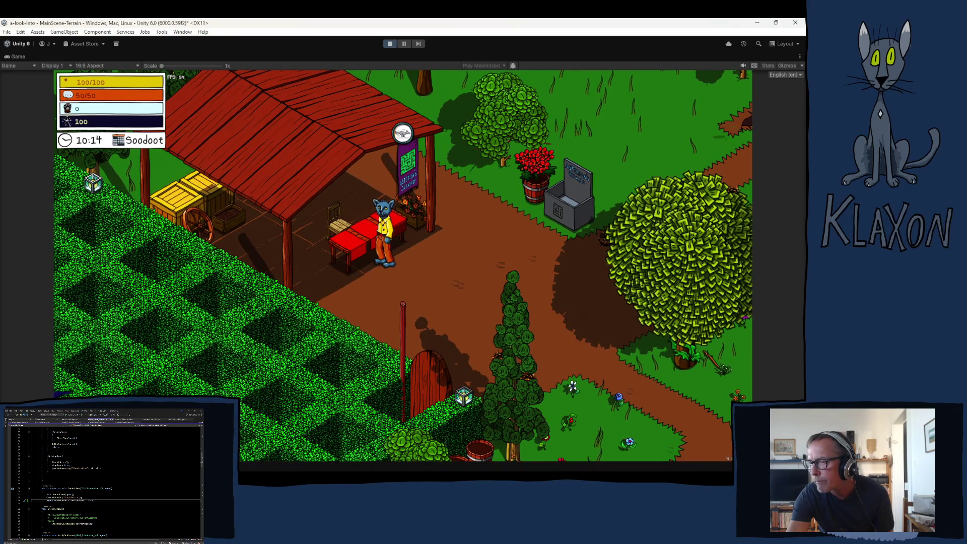
key(ctrl+shift+c)
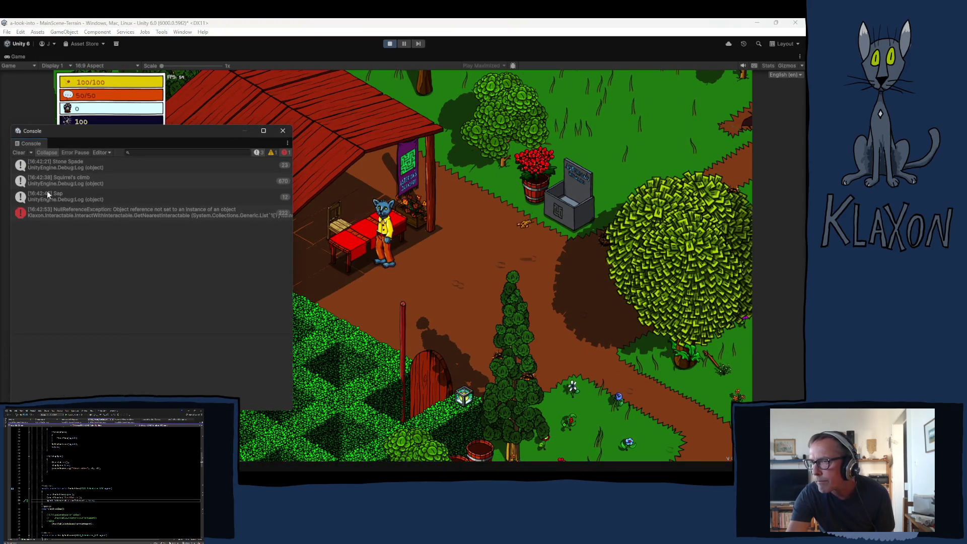
Step: Clear the Console logs while moving the cat near the rewards box, then close the Console
click(20, 152)
click(363, 254)
key(d)
key(w)
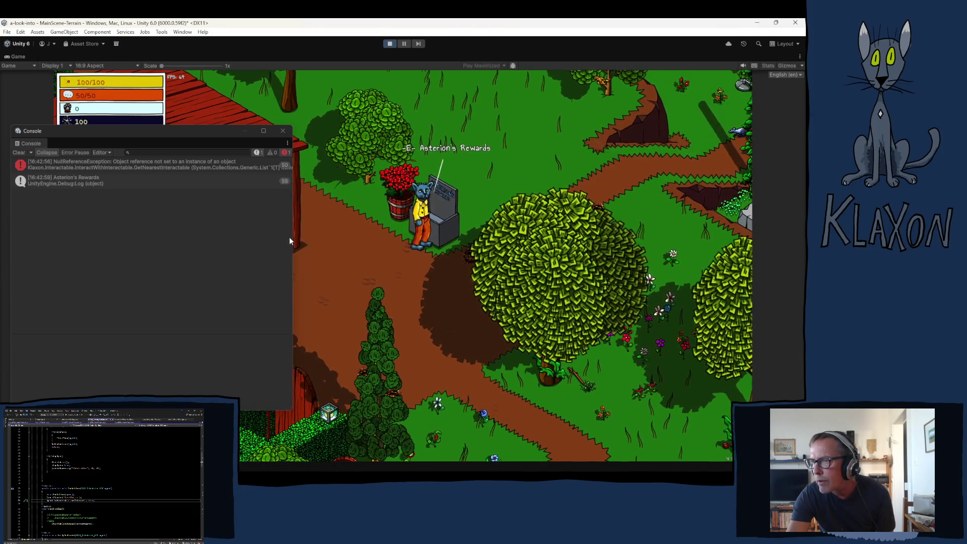
key(s)
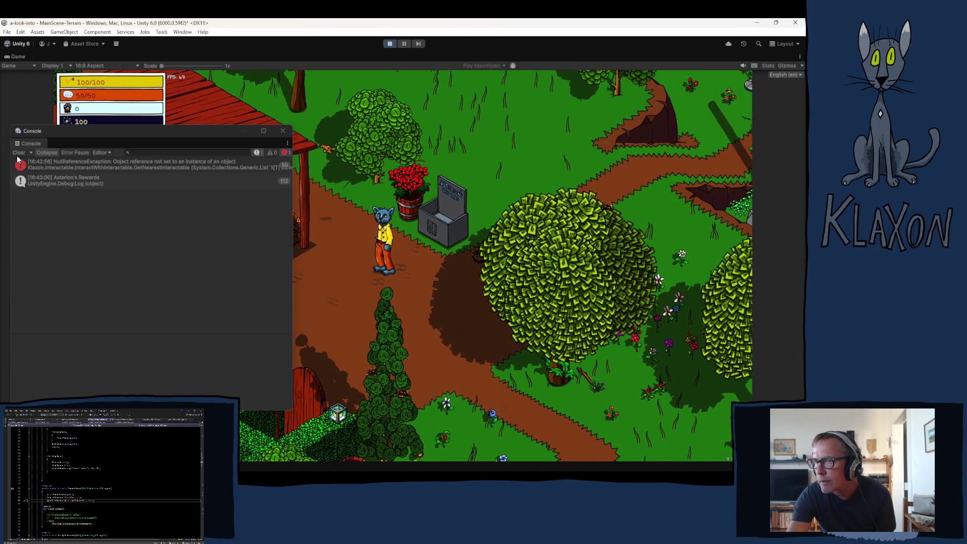
click(18, 152)
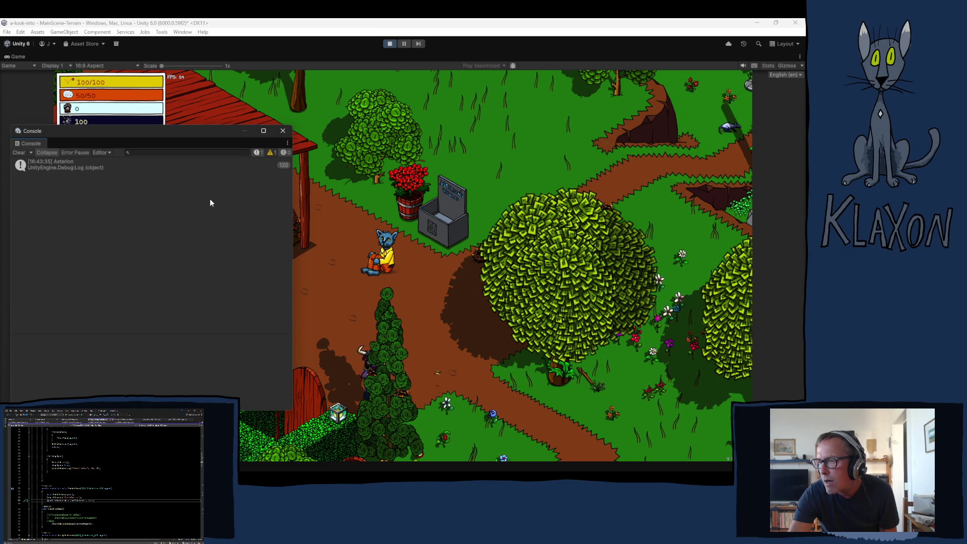
click(21, 152)
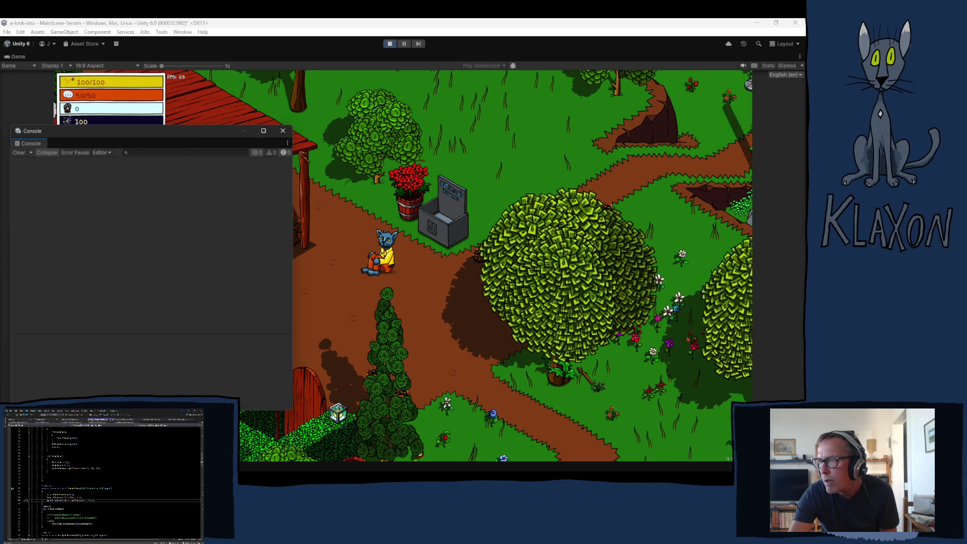
click(283, 132)
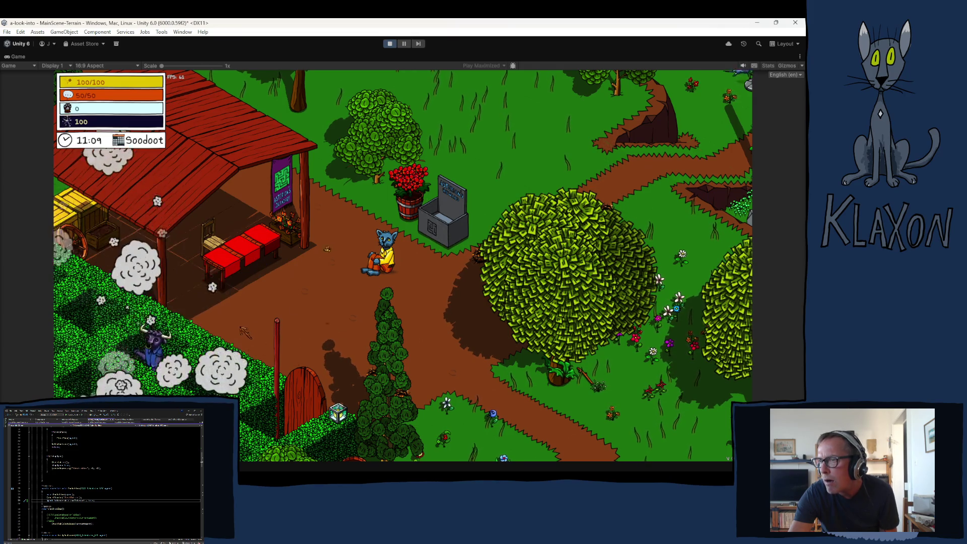
Step: Walk the character north-east around the village and back down the path
key(w)
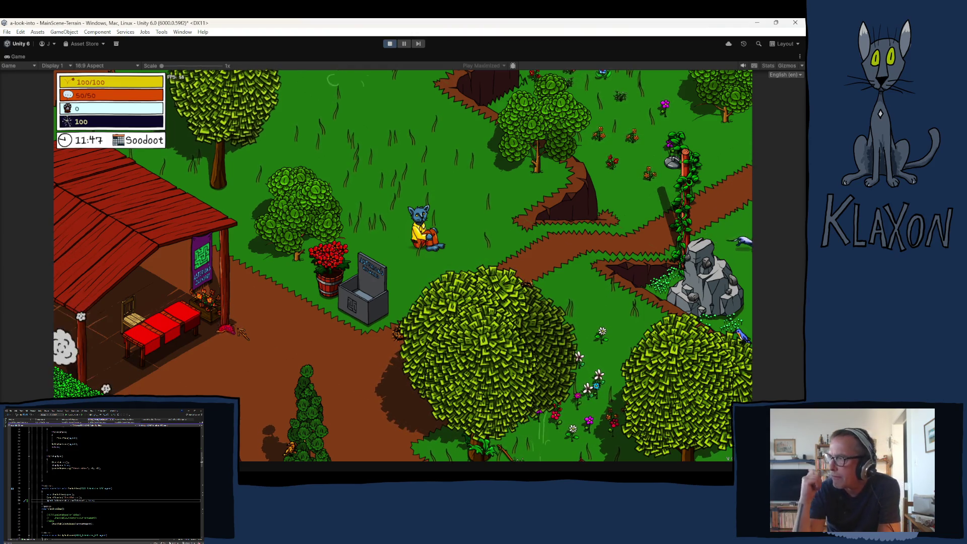
key(w)
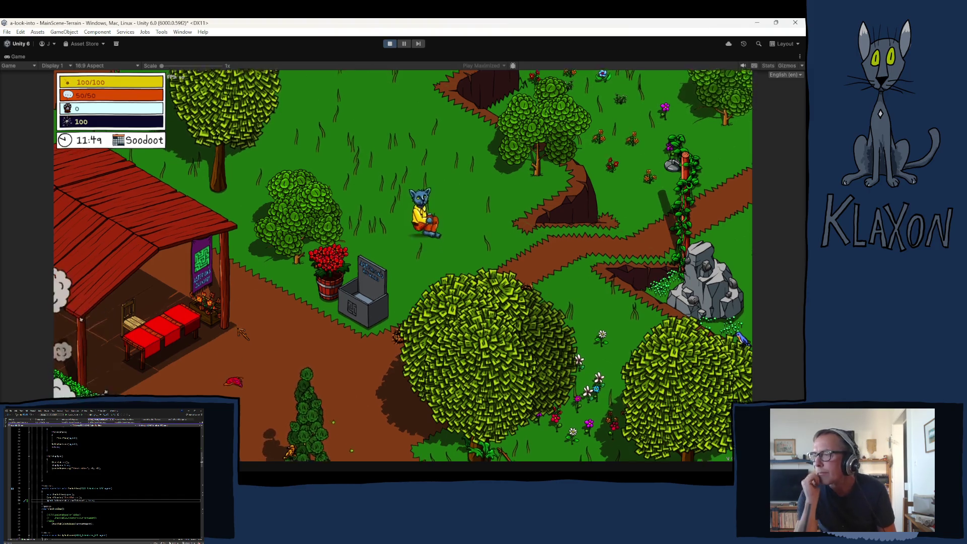
key(w)
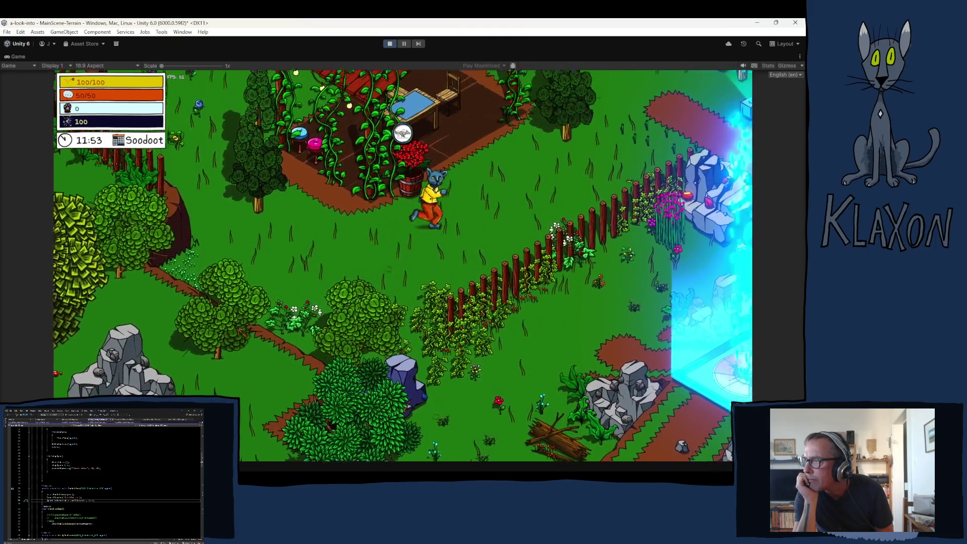
key(w)
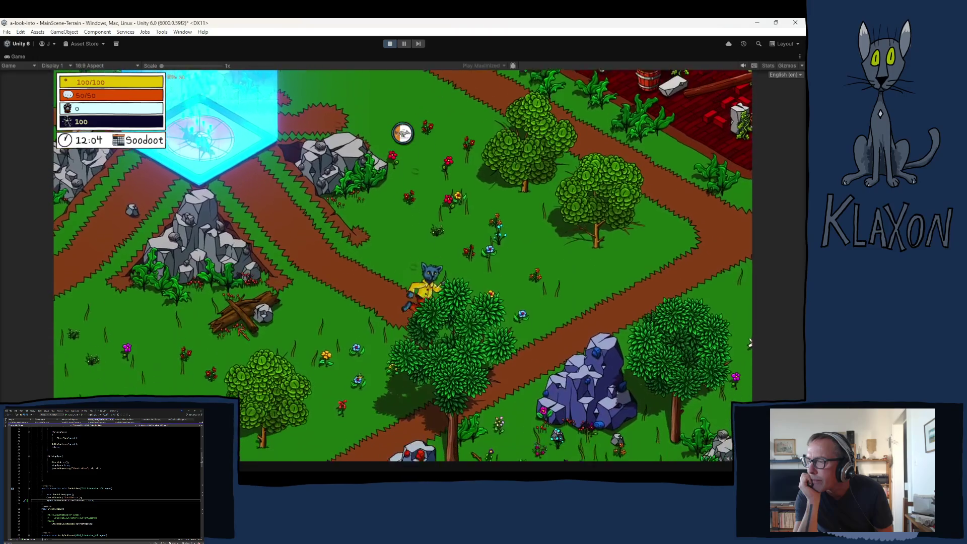
key(s)
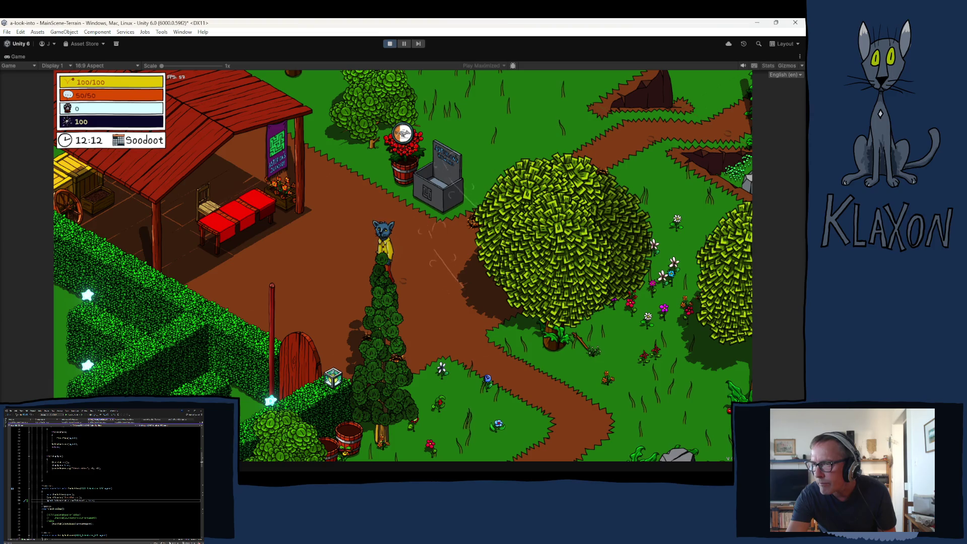
key(s)
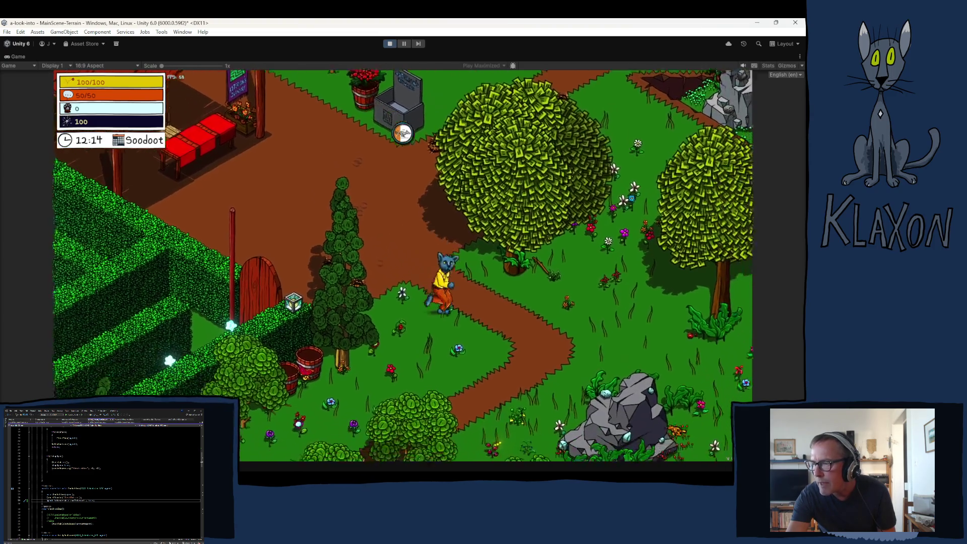
key(s)
key(s)
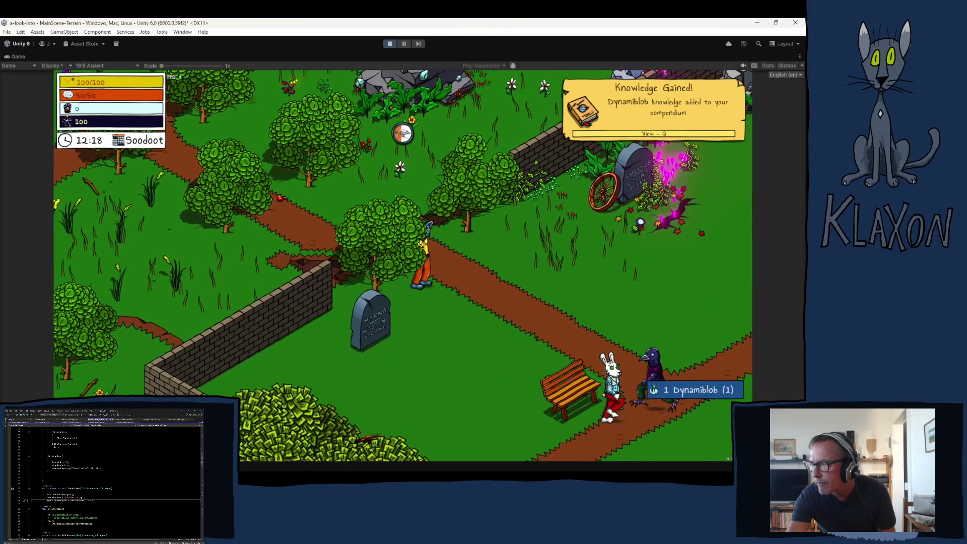
Step: Check the inventory, walk back toward the shop stall, and reopen the Console
key(Tab)
key(Tab)
key(w)
key(w)
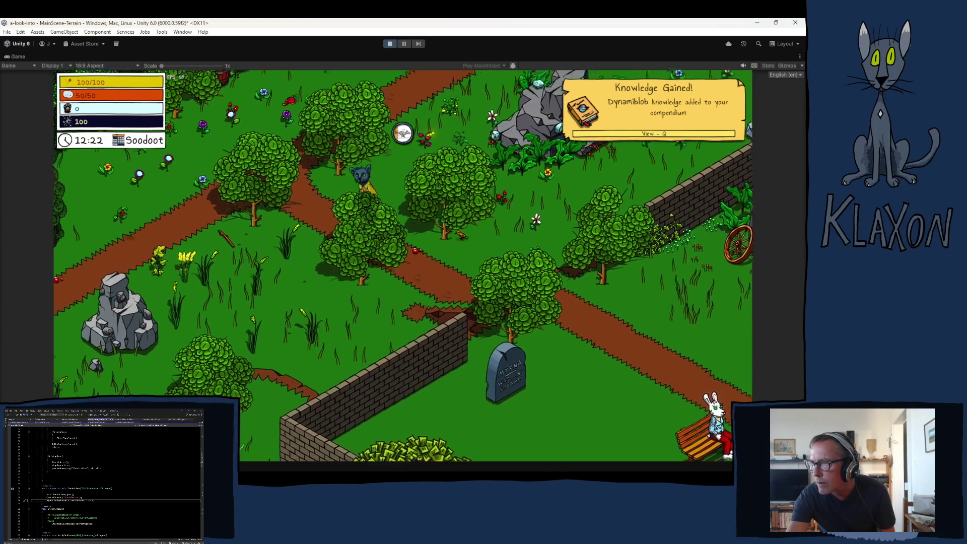
key(w)
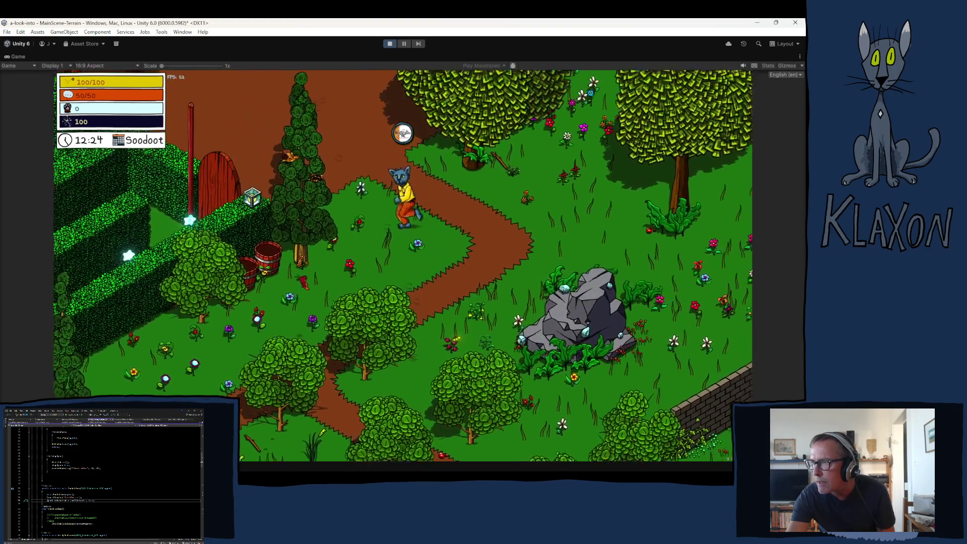
key(w)
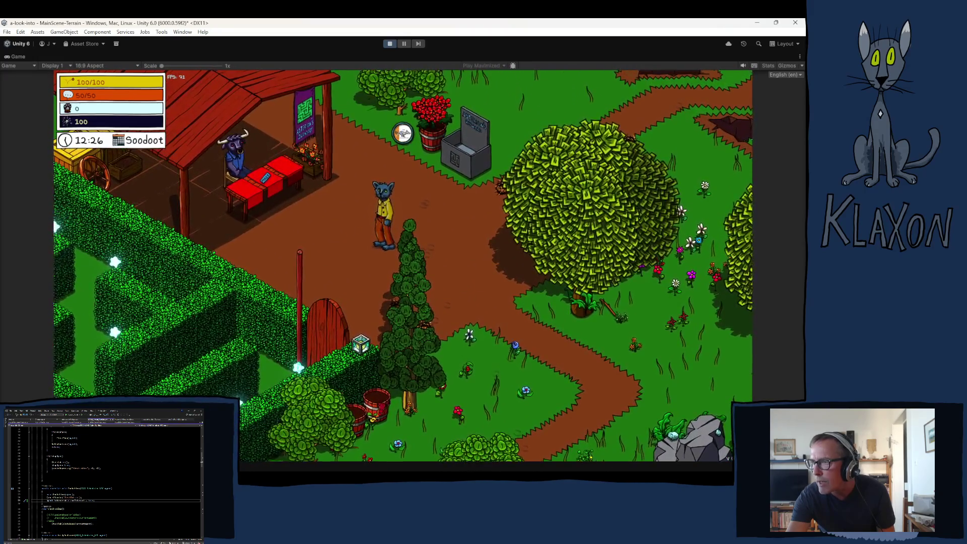
key(ctrl+shift+c)
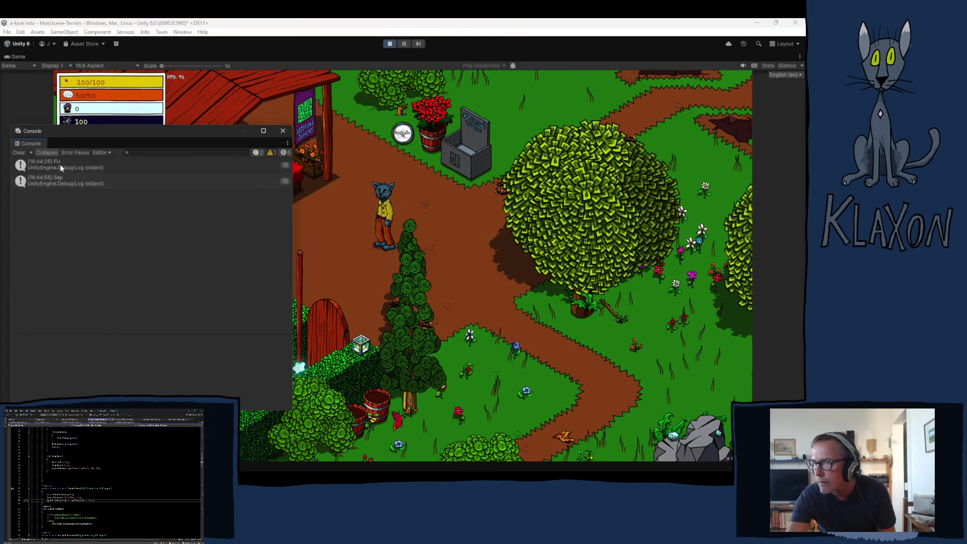
Step: Clear the Console, walk to the shop stall, and grant the player 5000 extra sparks
click(23, 153)
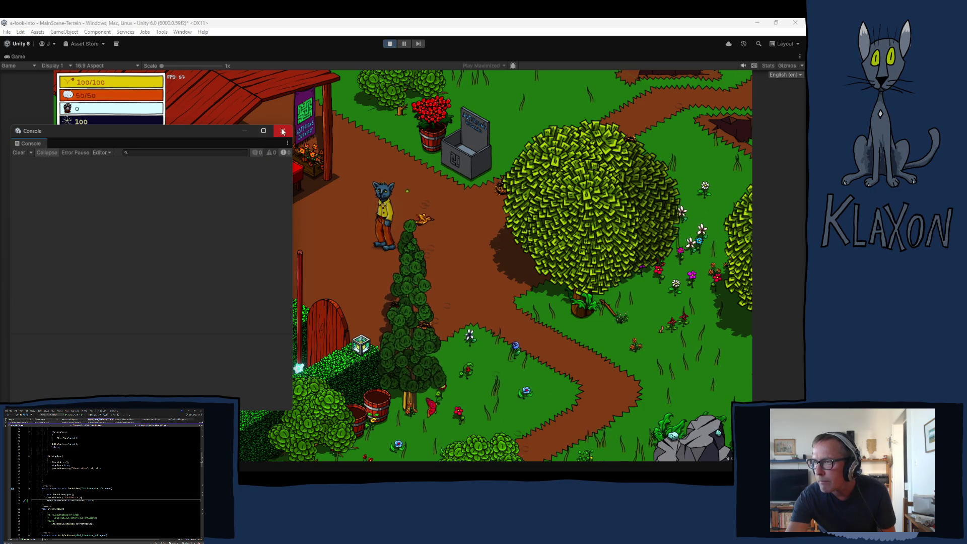
click(282, 130)
key(w)
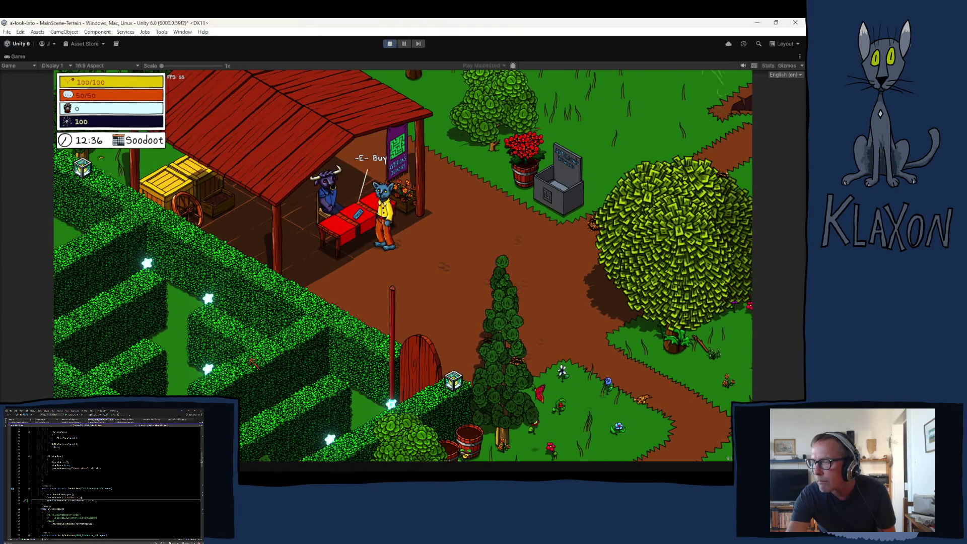
key(e)
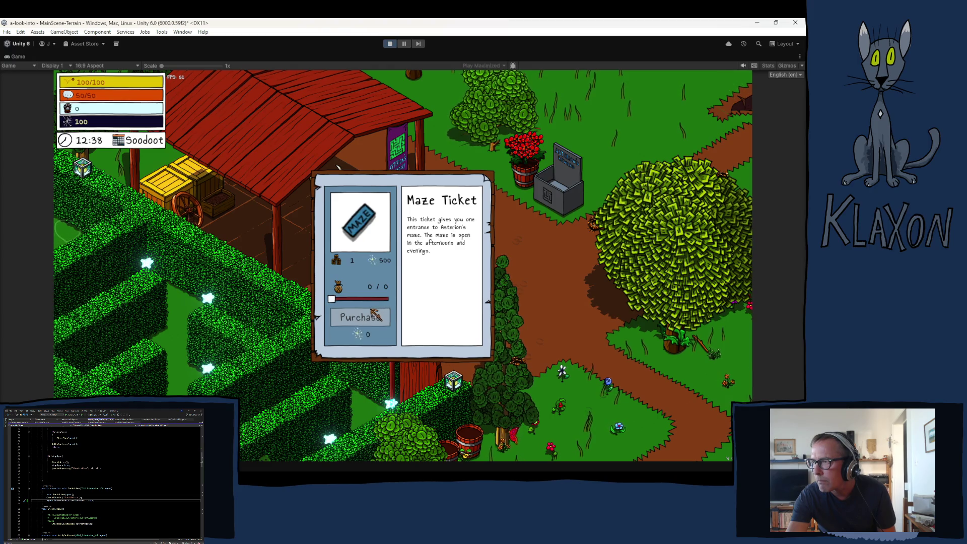
key(Escape)
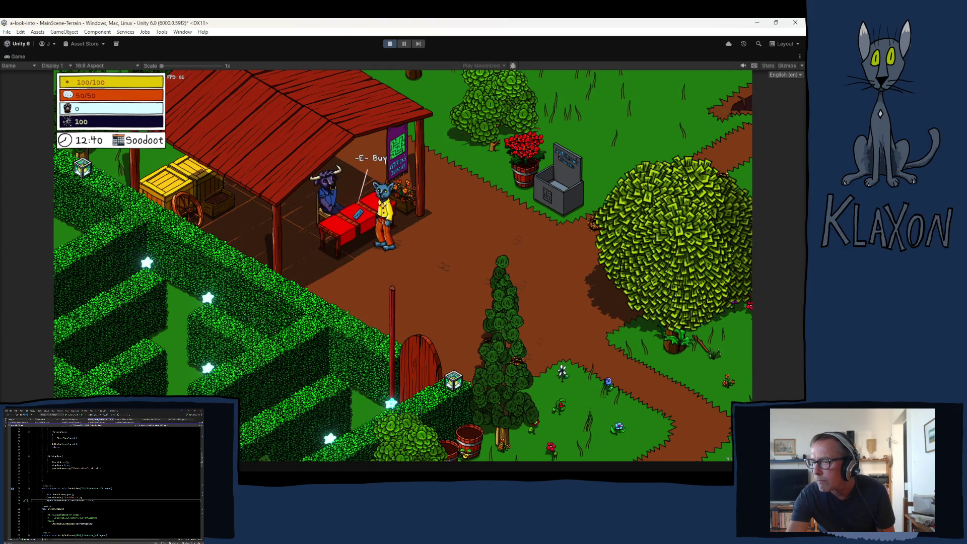
mouse_move(504, 443)
click(675, 448)
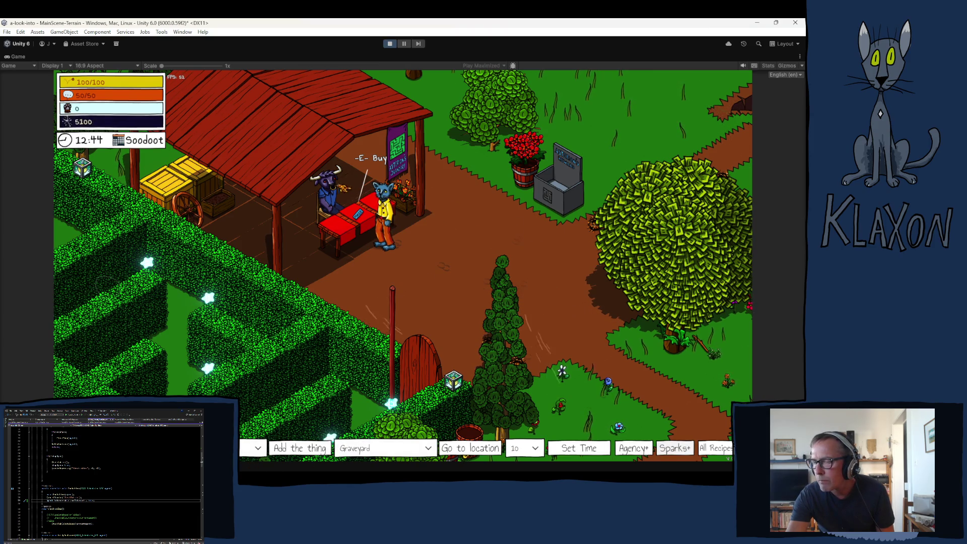
Step: Buy one Maze Ticket for 500 sparks and check it in the inventory
key(e)
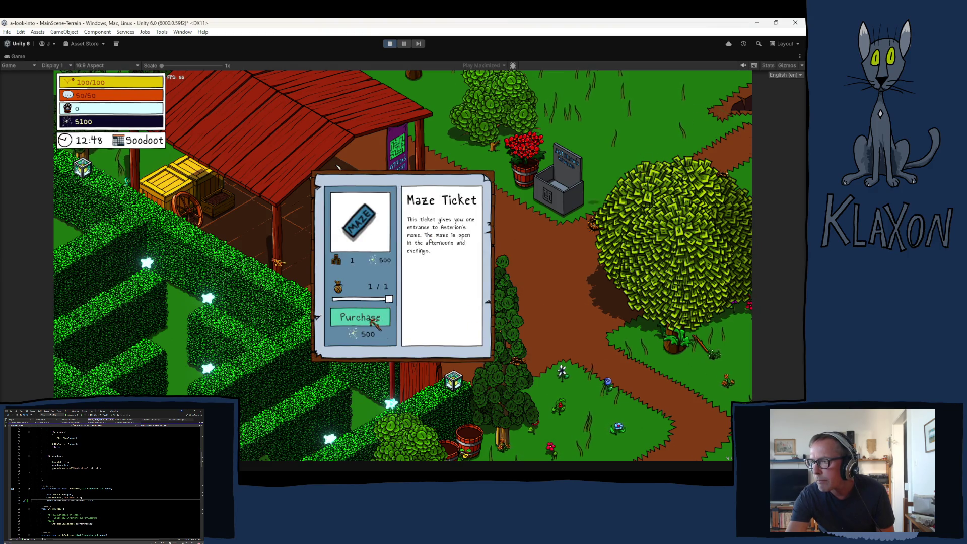
click(359, 318)
key(d)
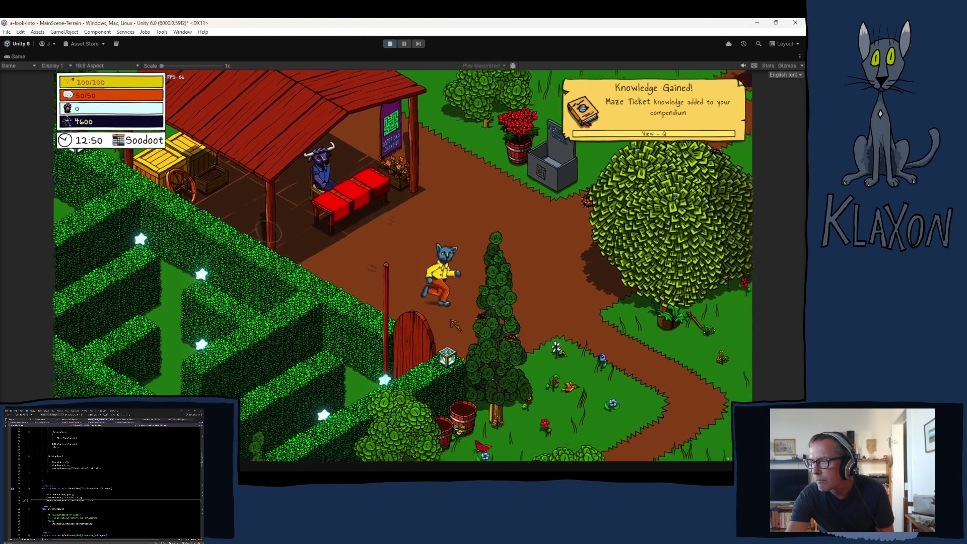
key(Tab)
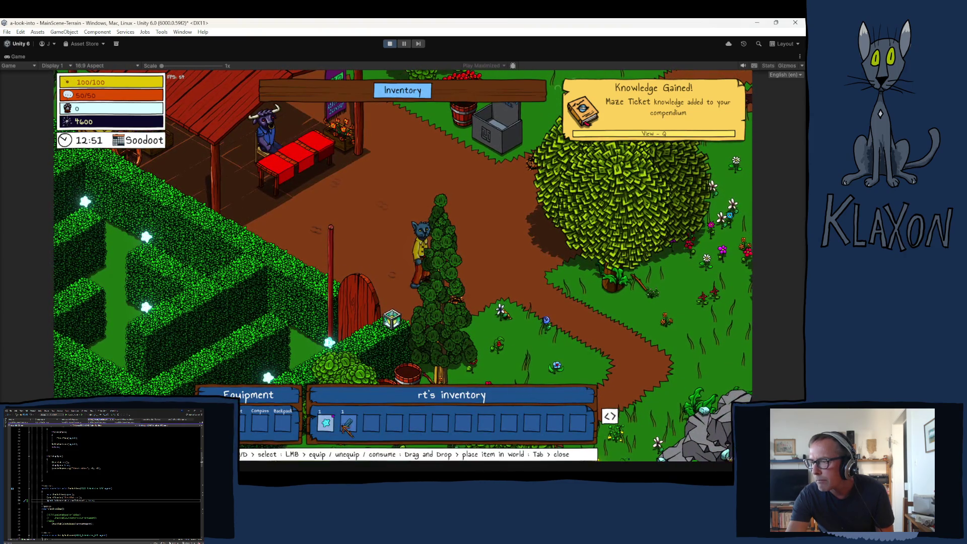
key(Tab)
Step: Walk the character to the hedge maze gate
key(s)
key(a)
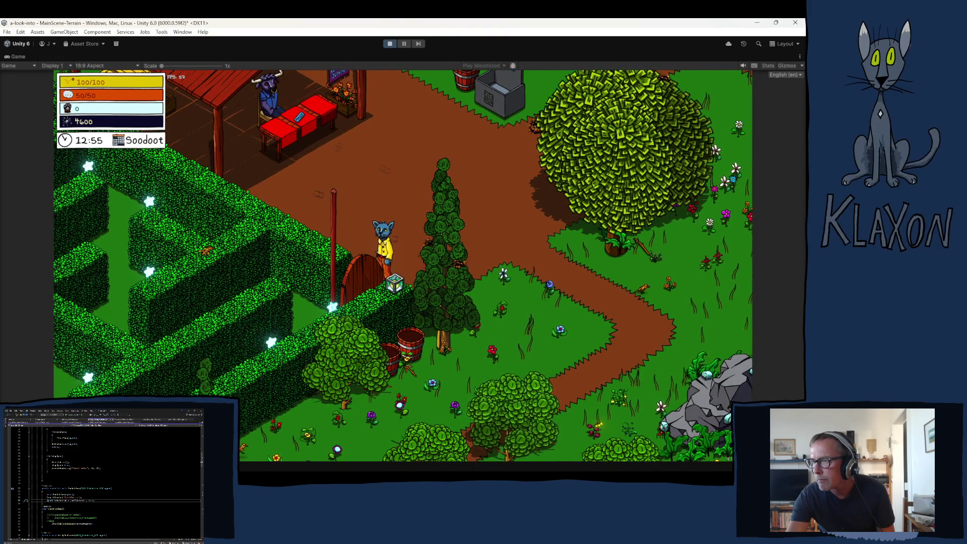
key(s)
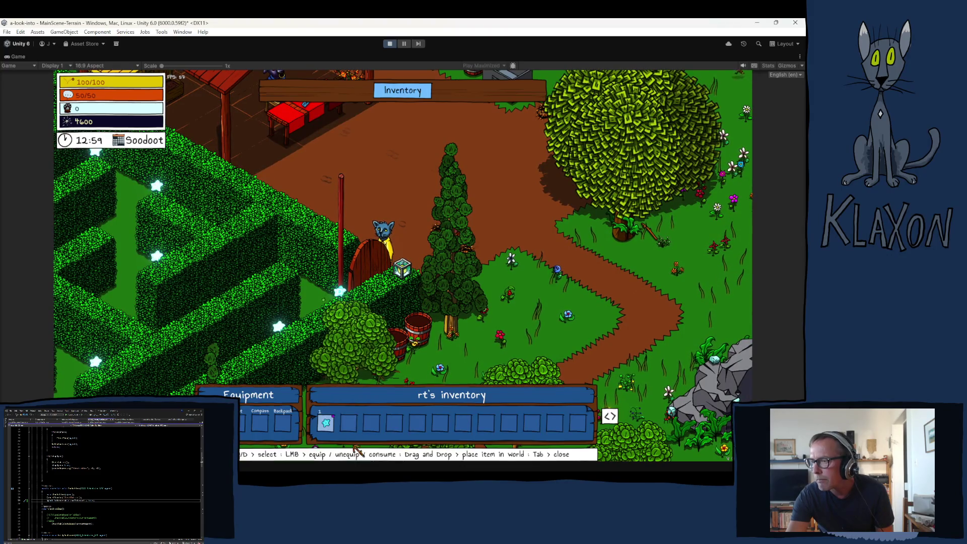
key(a)
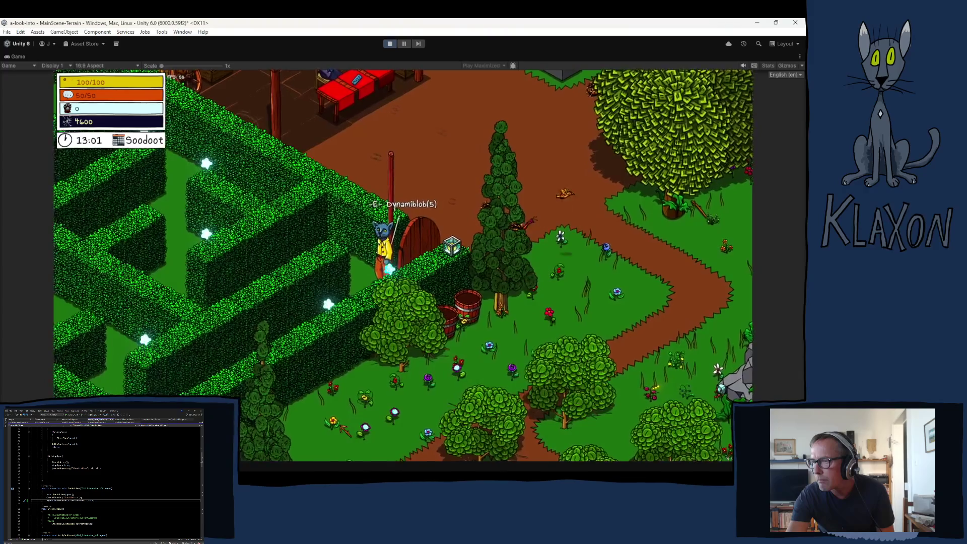
Step: Walk the character into the hedge maze and around signpost A
key(a)
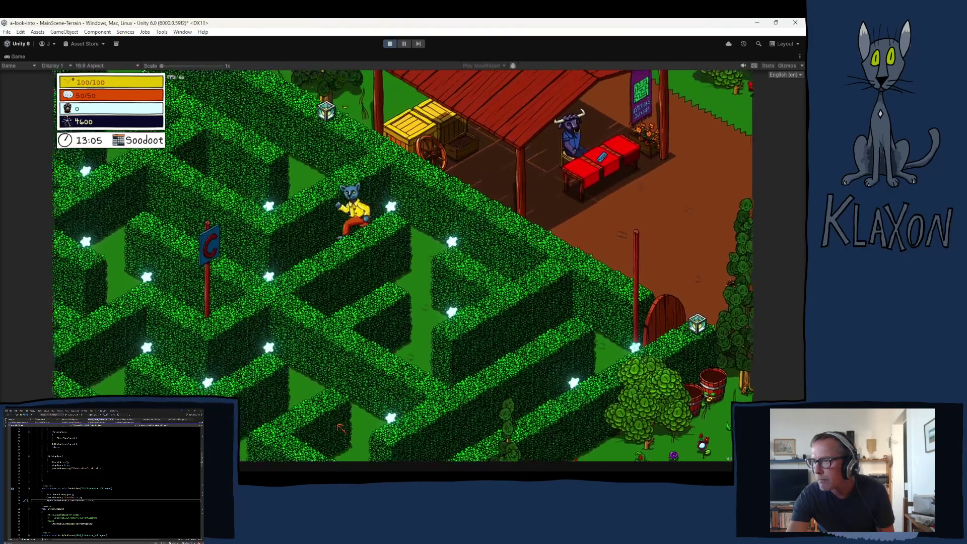
key(a)
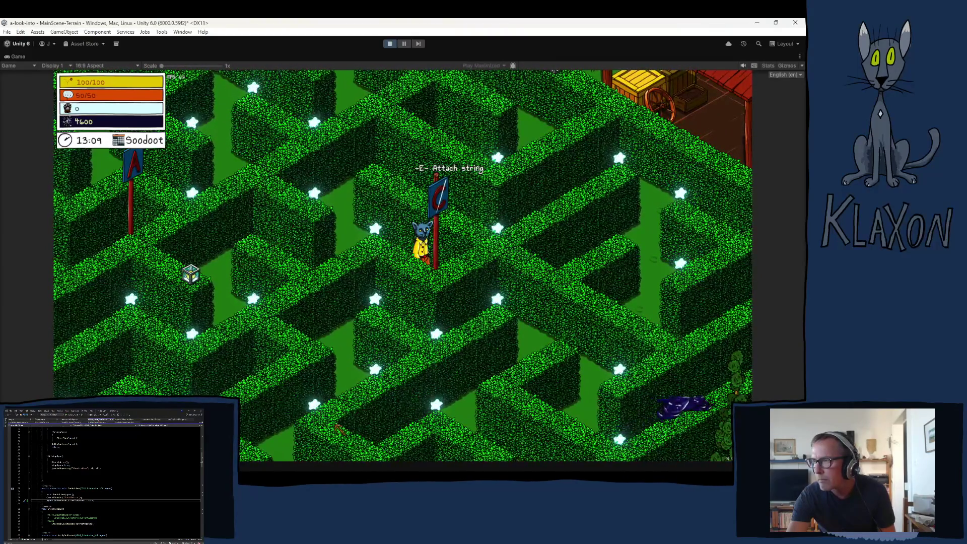
key(a)
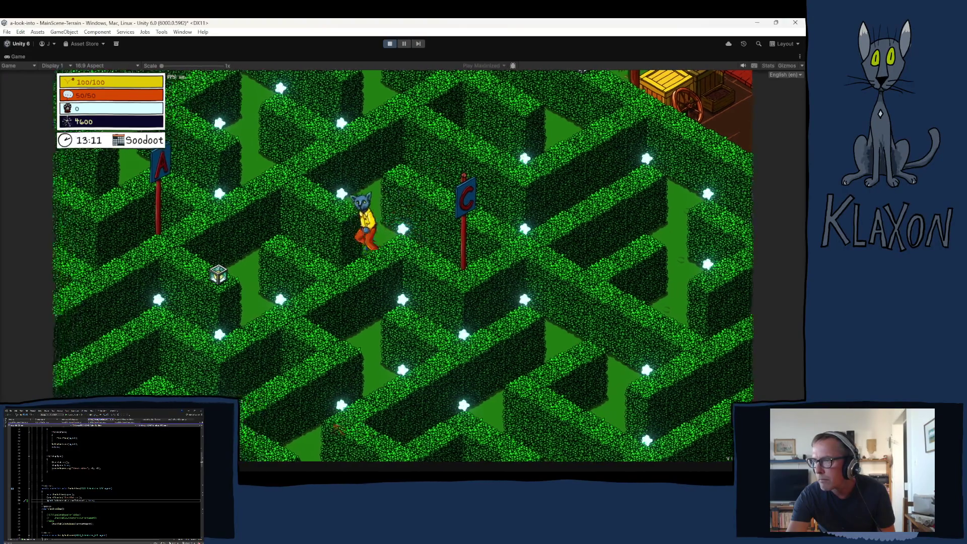
key(a)
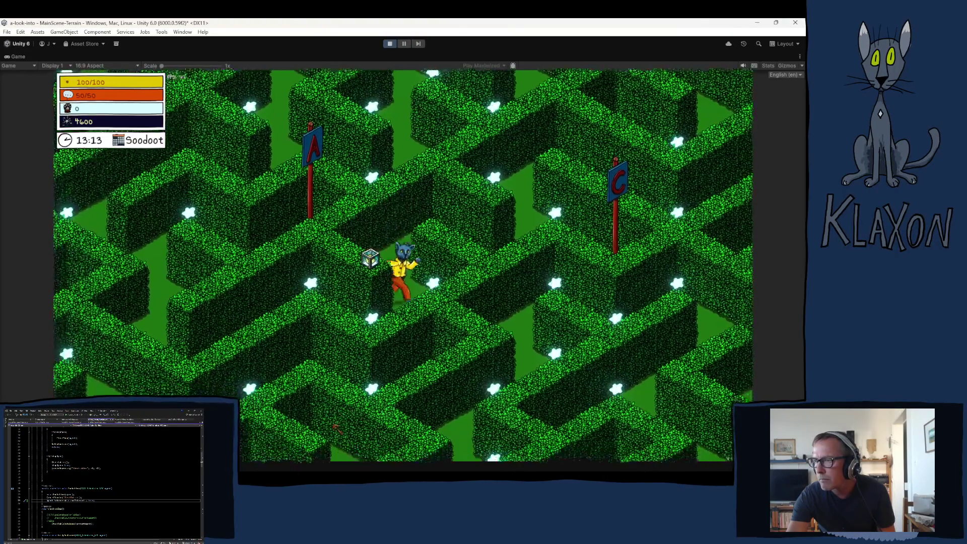
key(a)
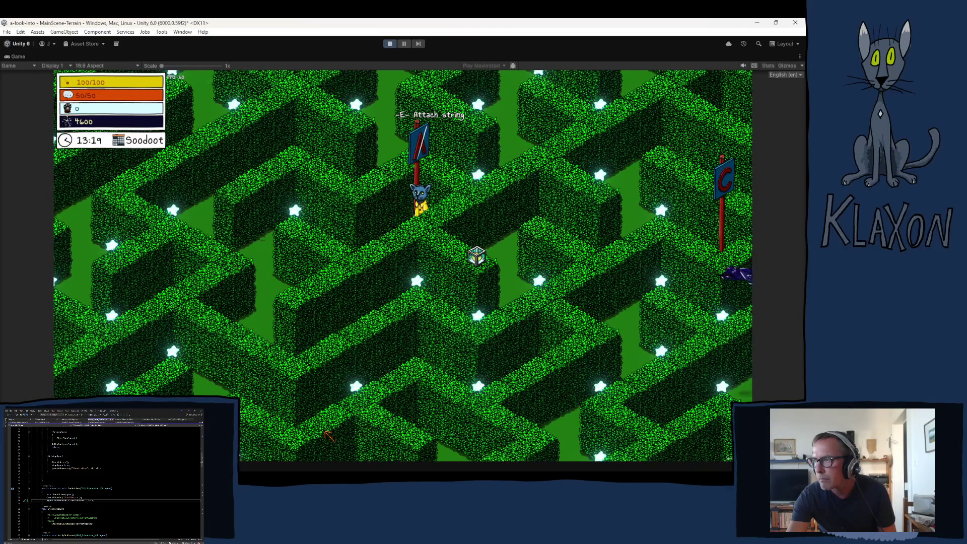
key(a)
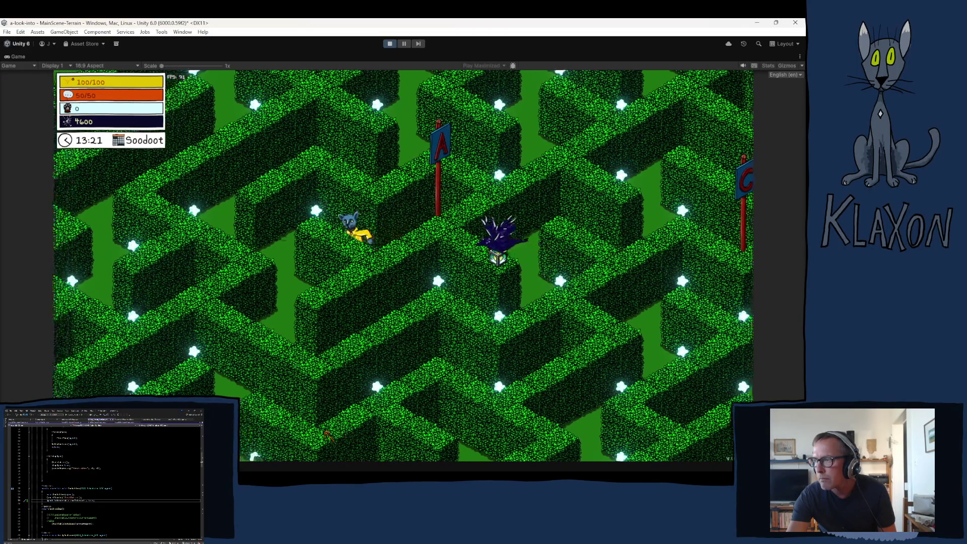
key(a)
key(a)
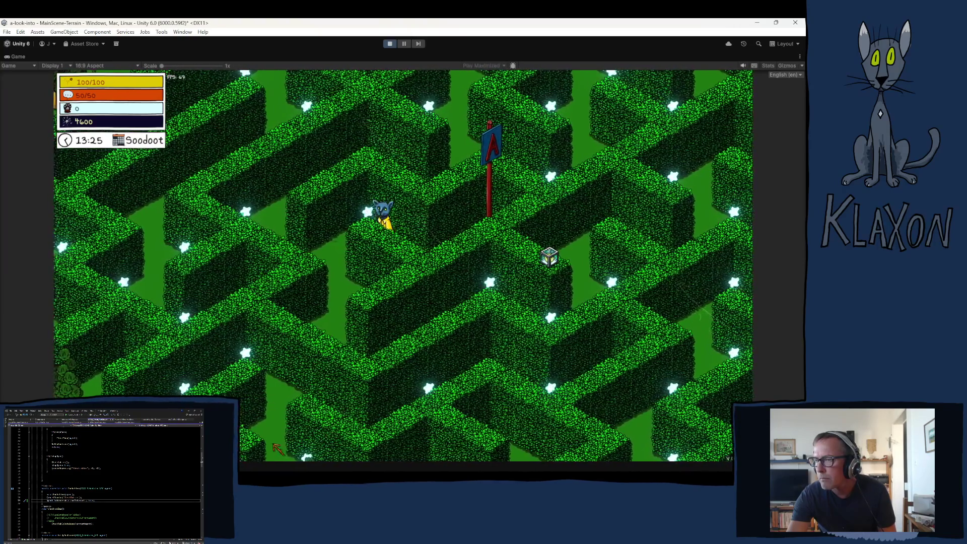
key(w)
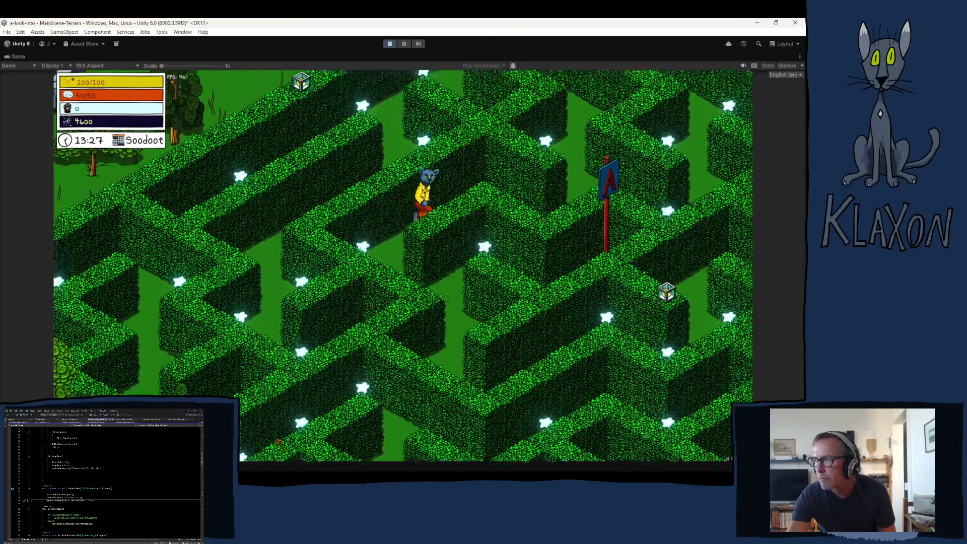
key(d)
key(s)
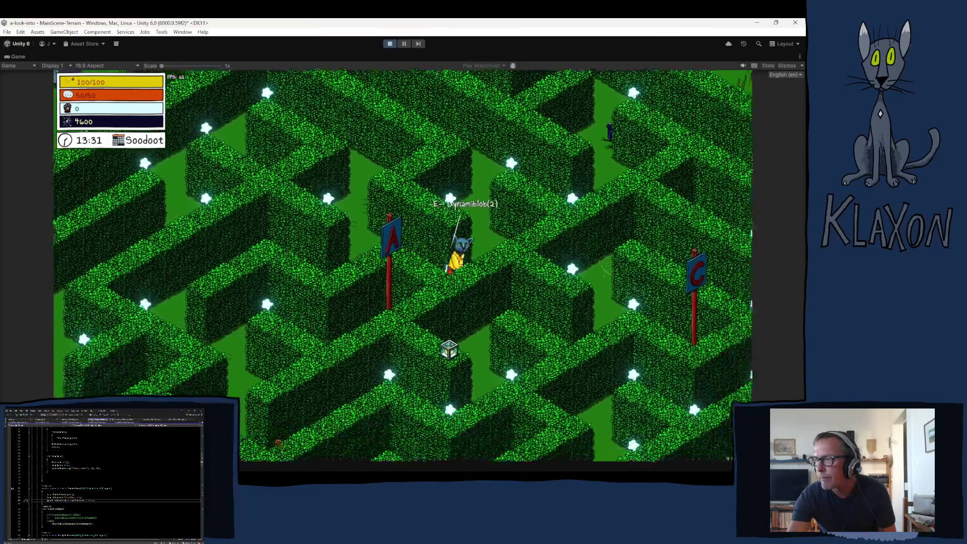
Step: Continue along the maze paths to the exit gate by the garden
key(w)
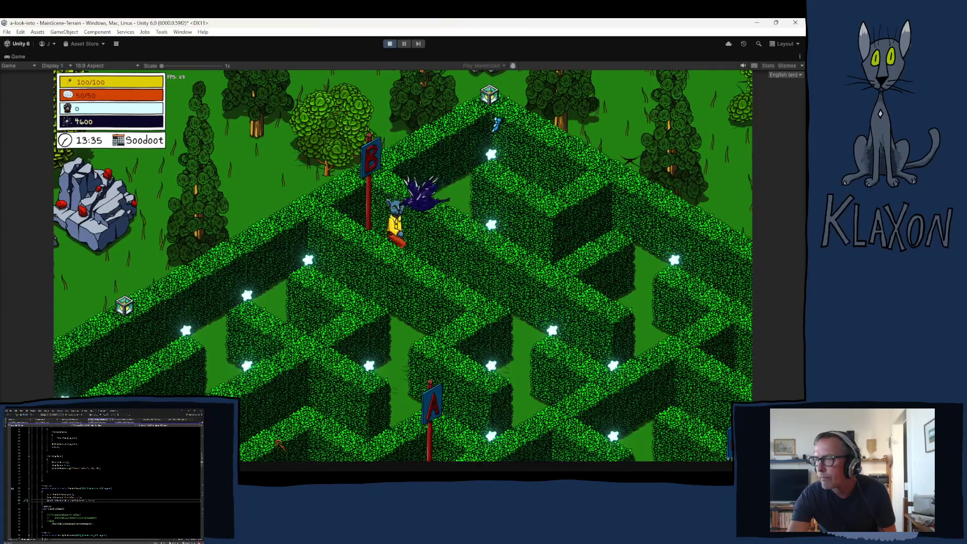
key(d)
key(s)
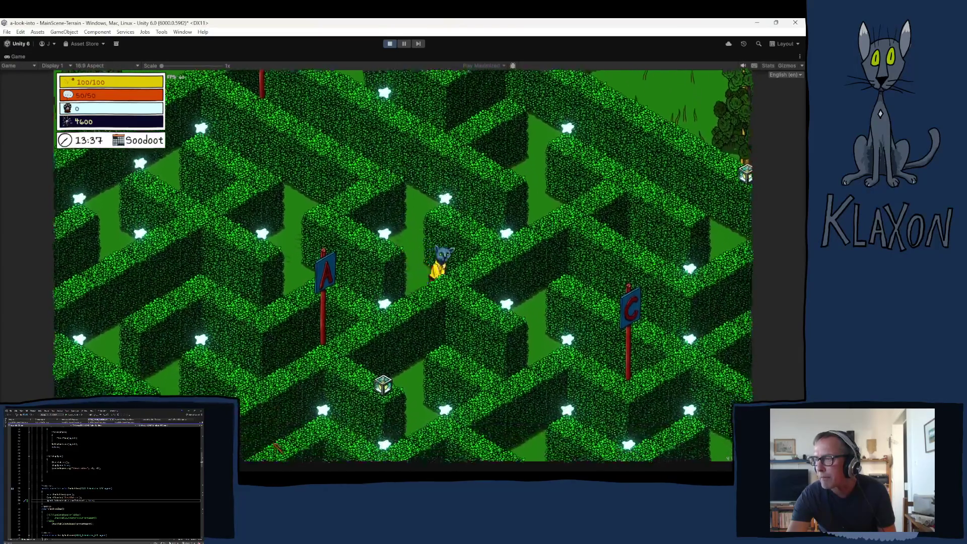
key(a)
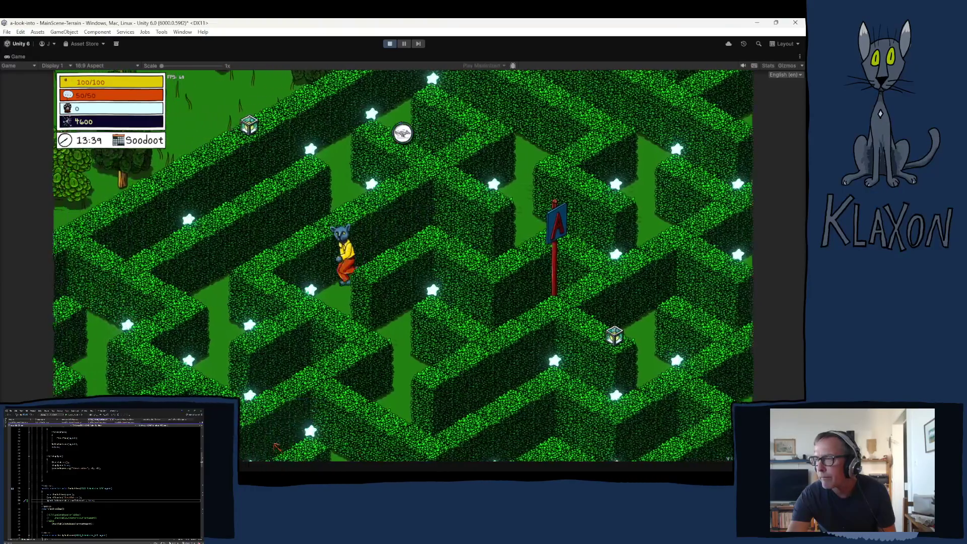
key(d)
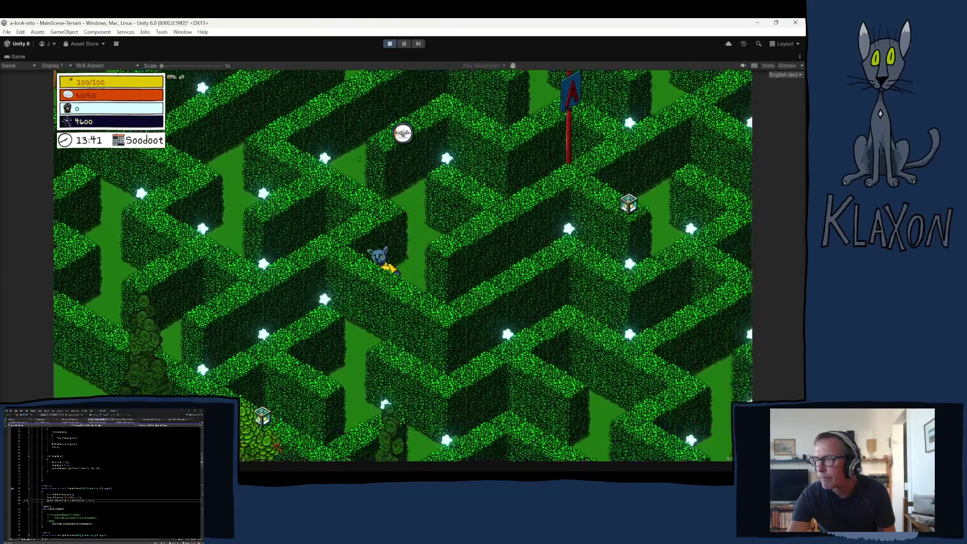
key(d)
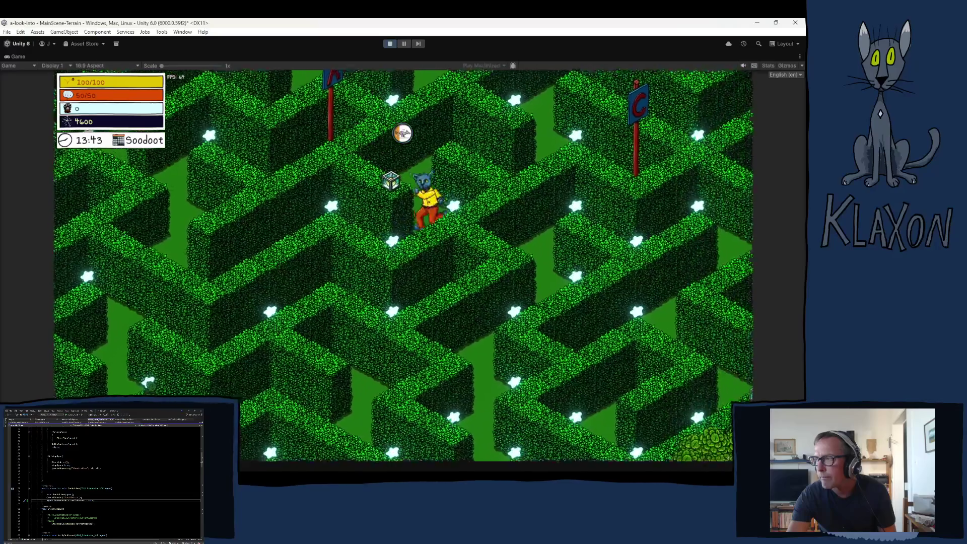
key(d)
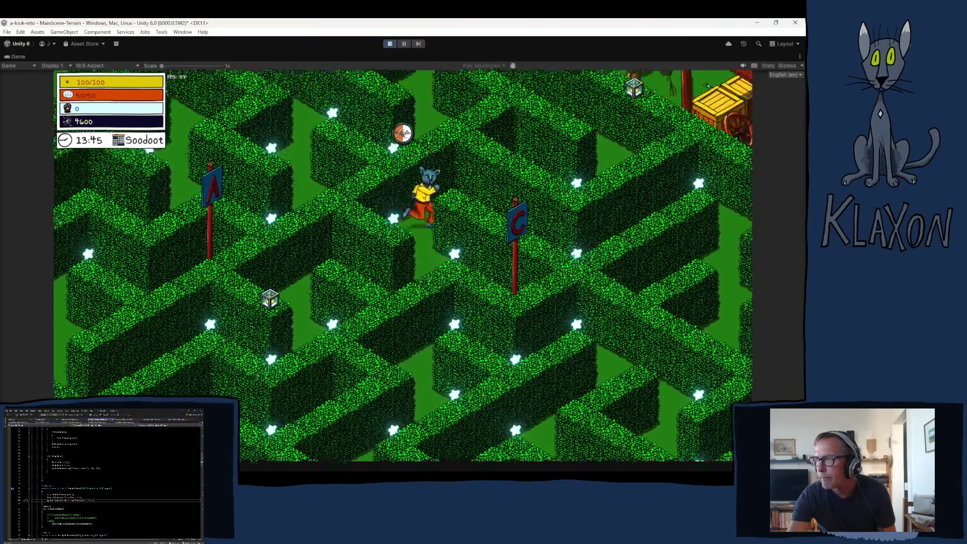
key(s)
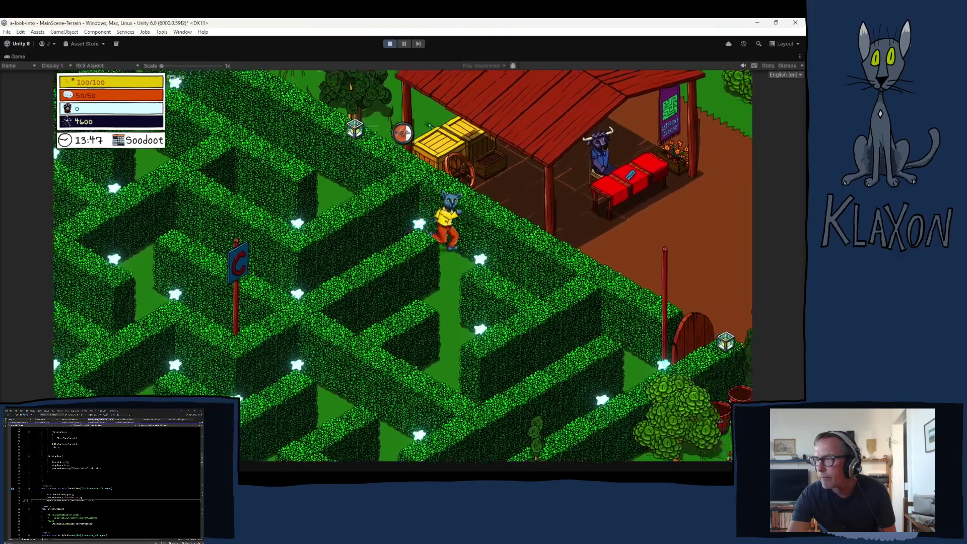
key(d)
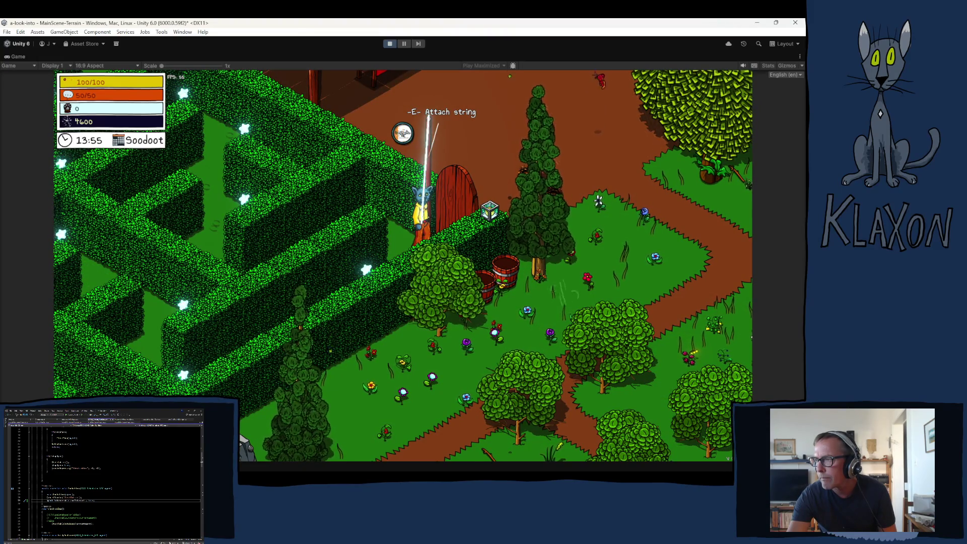
Step: Walk back into the maze trailing the string and attach it to signpost A
key(a)
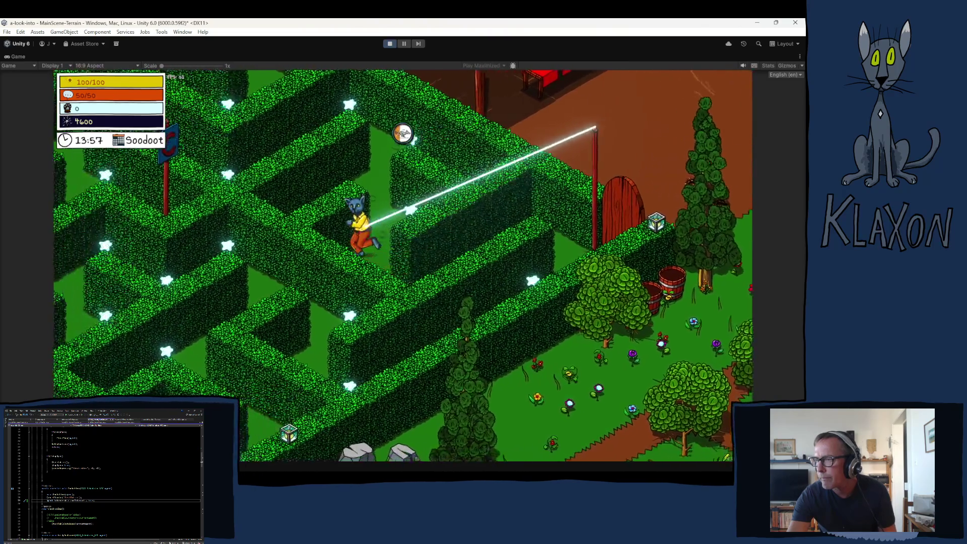
key(w)
key(e)
key(a)
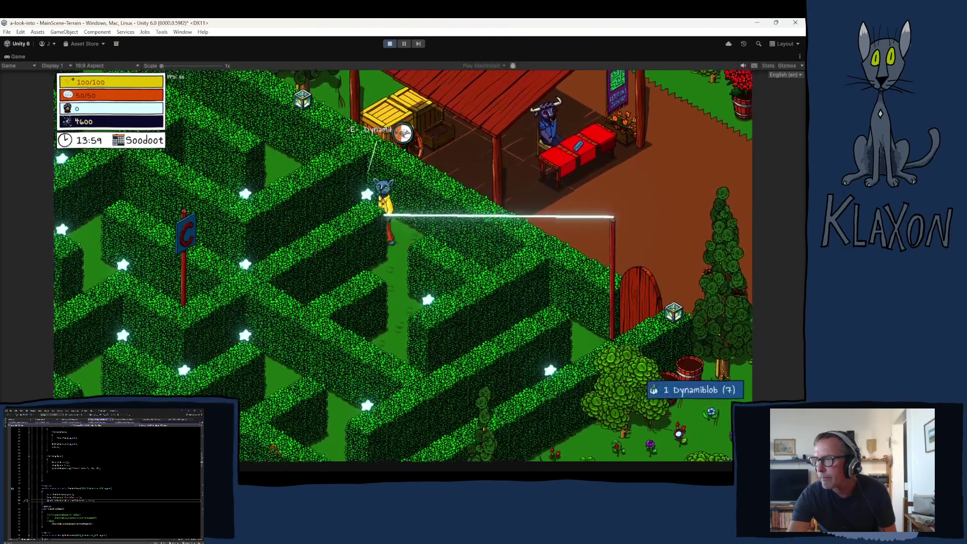
key(s)
key(a)
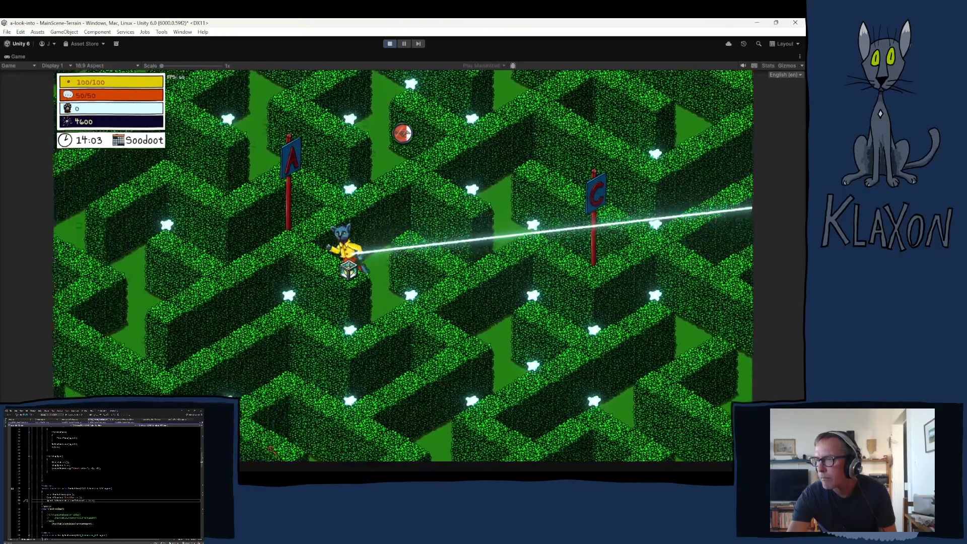
key(a)
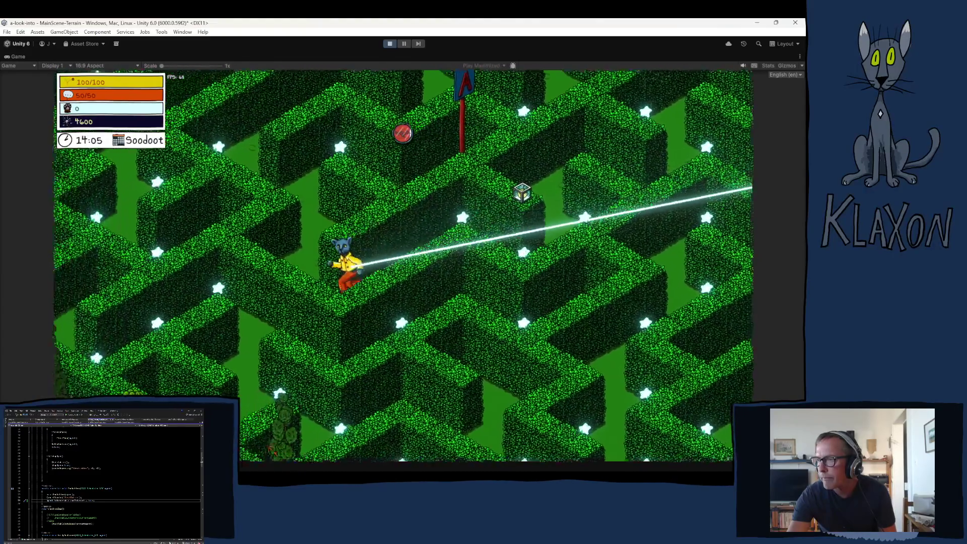
key(w)
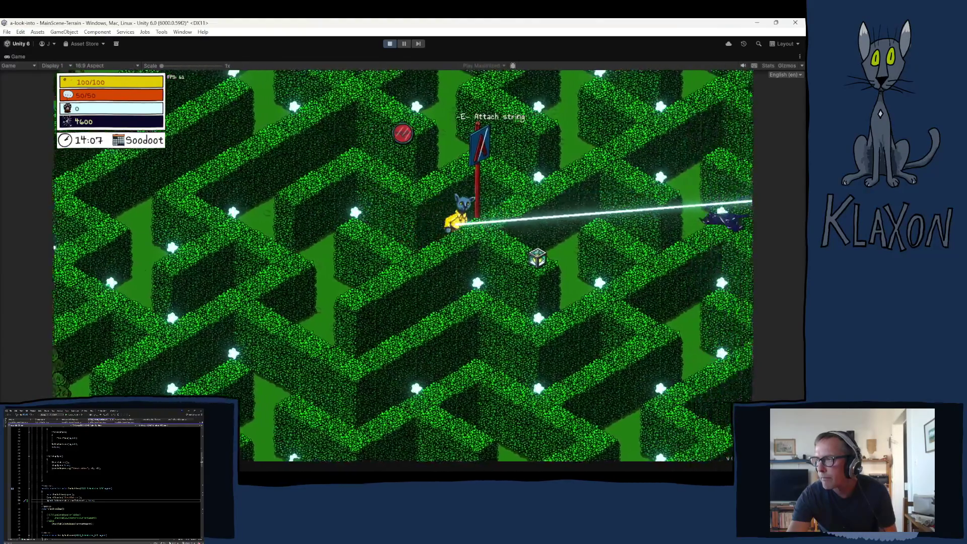
key(d)
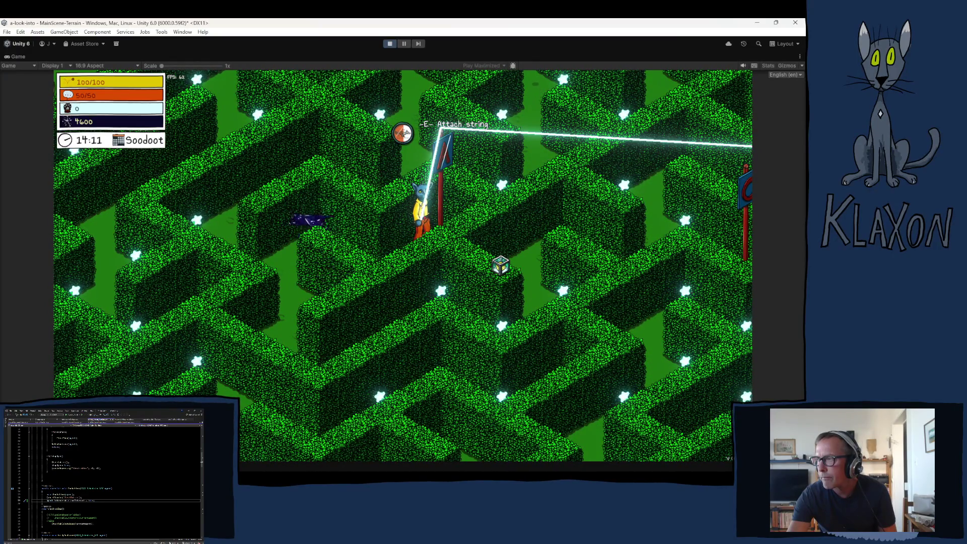
Step: Carry the string up through the maze and attach it to signpost B
key(a)
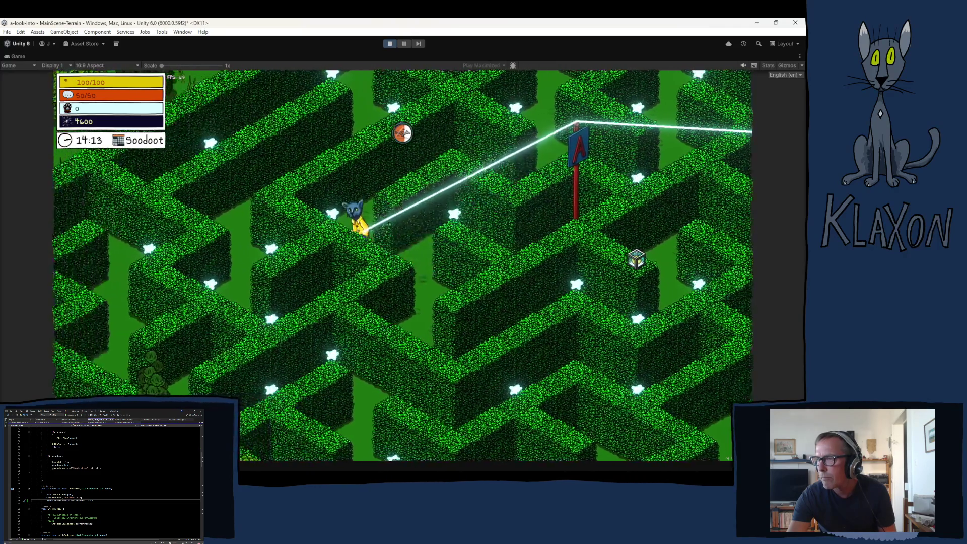
key(w)
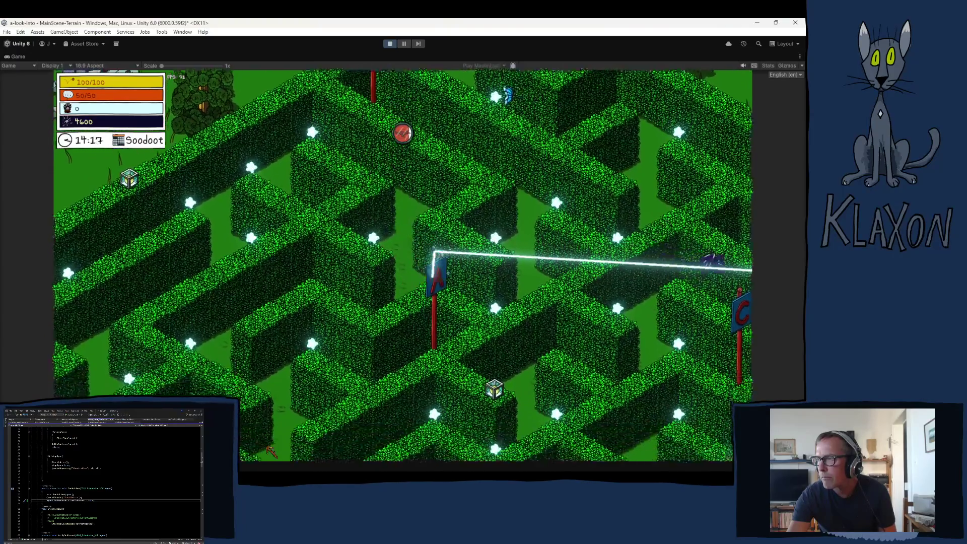
key(d)
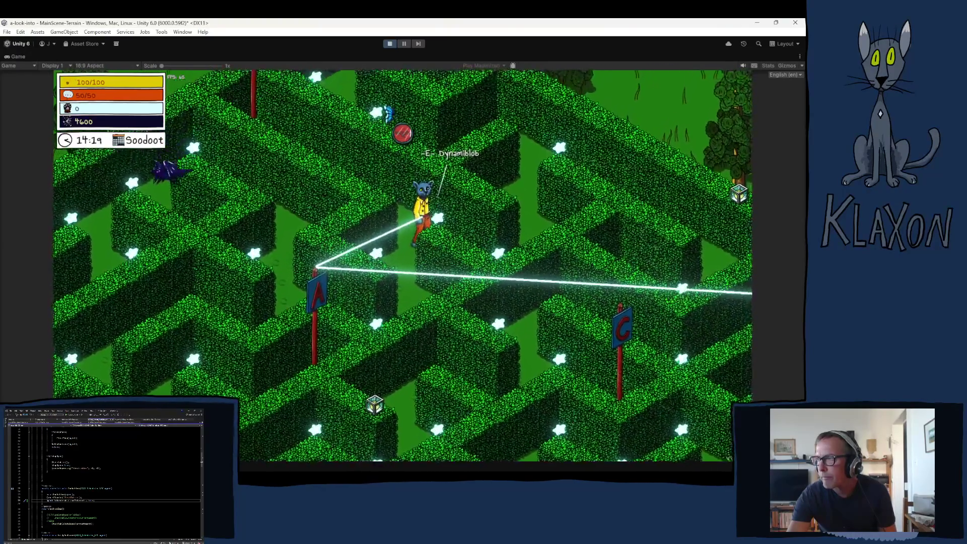
key(a)
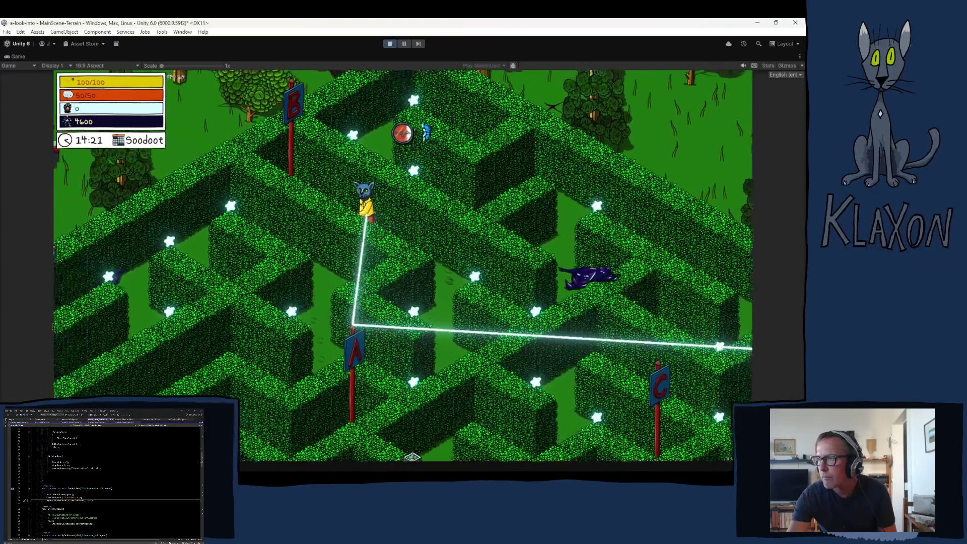
key(a)
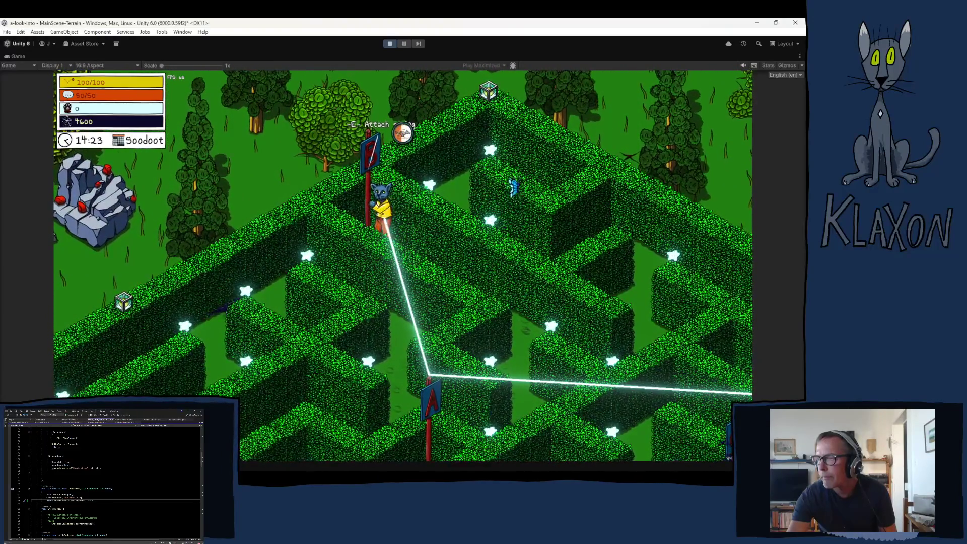
key(e)
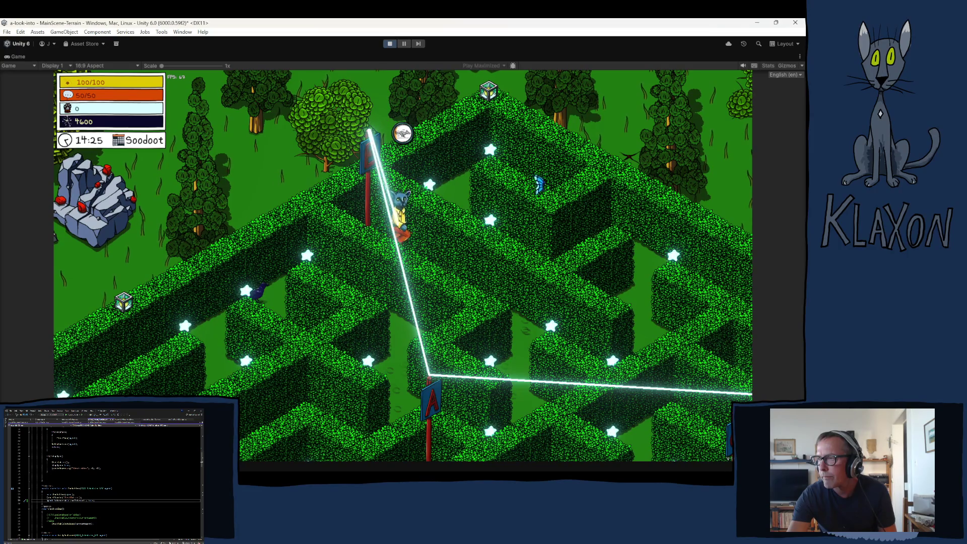
Step: Walk down to signpost C and wrap the string around it
key(s)
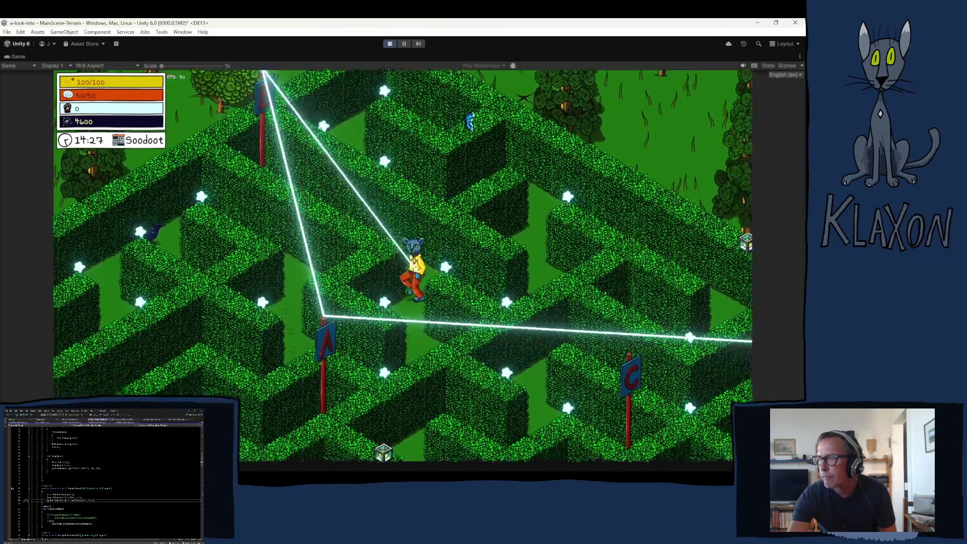
key(a)
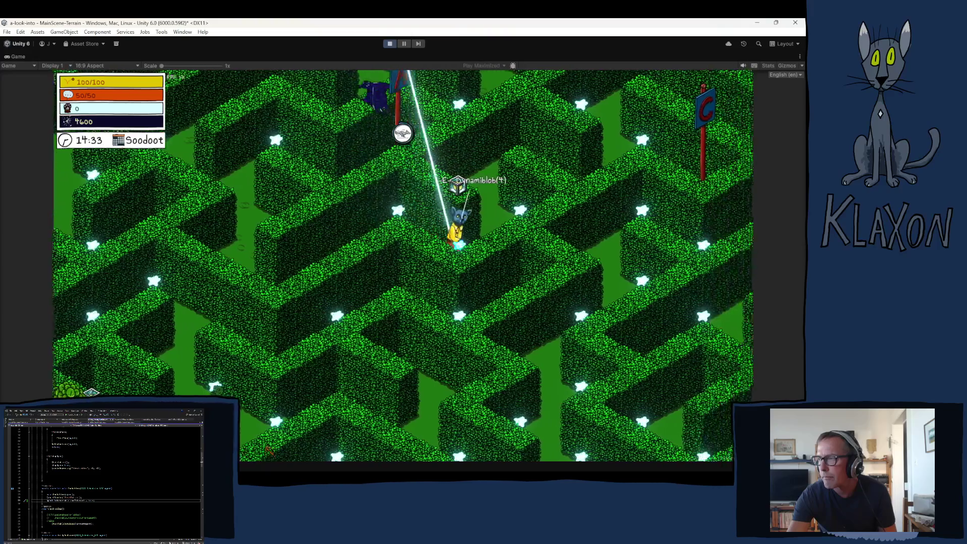
key(d)
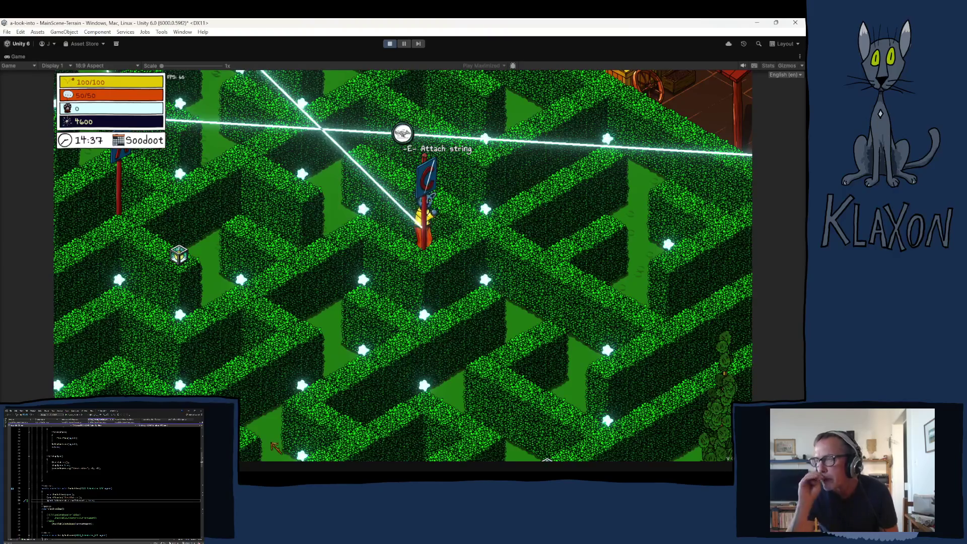
key(w)
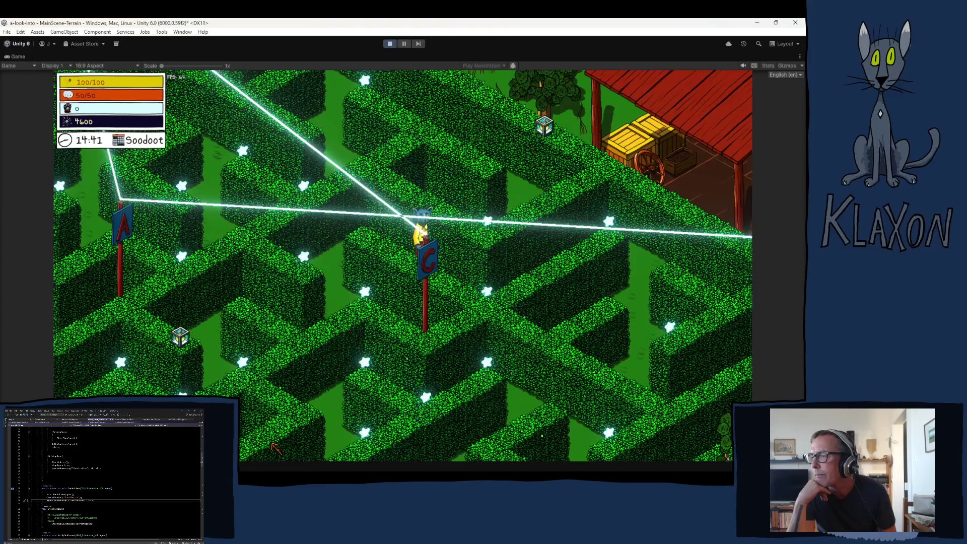
Step: Walk out of the maze to Asterion's ticket booth and back to the maze doorway
key(d)
key(s)
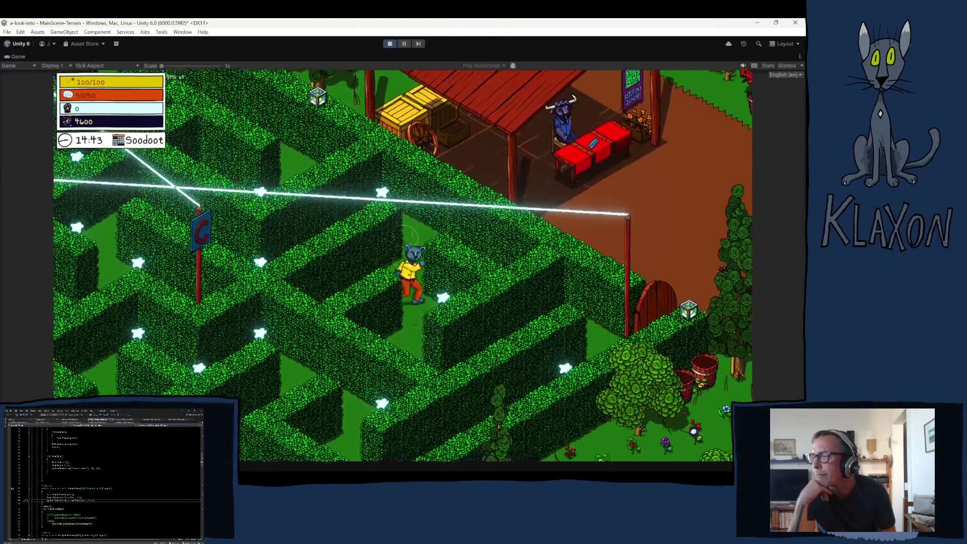
key(d)
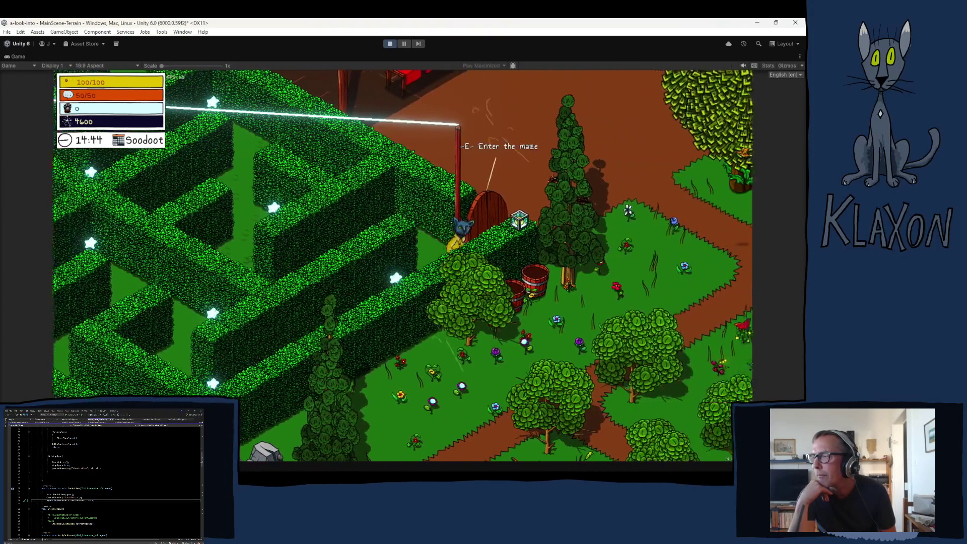
key(w)
key(e)
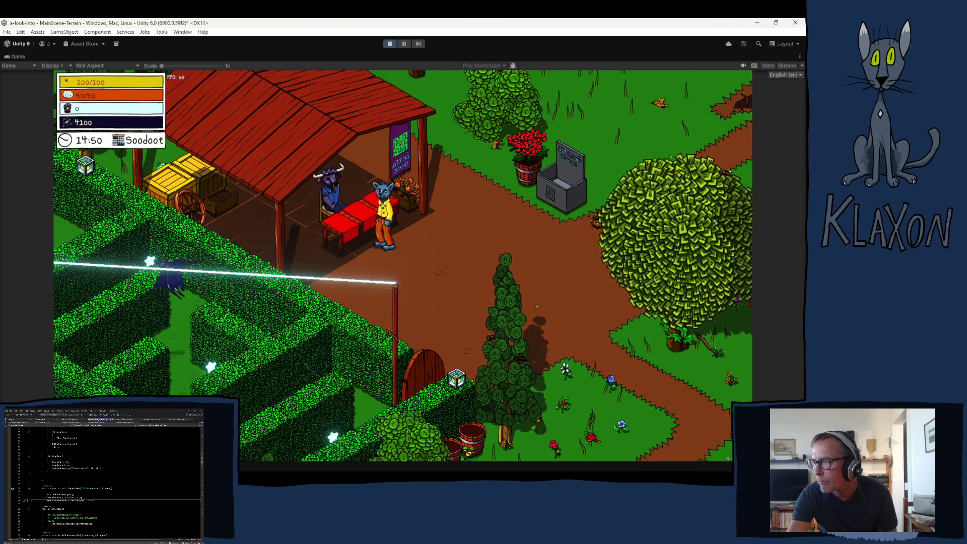
key(s)
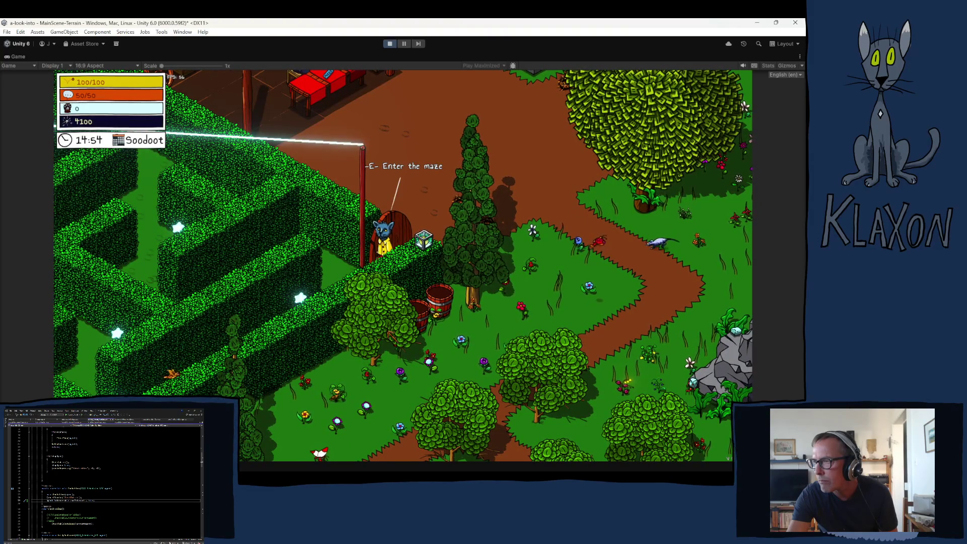
key(a)
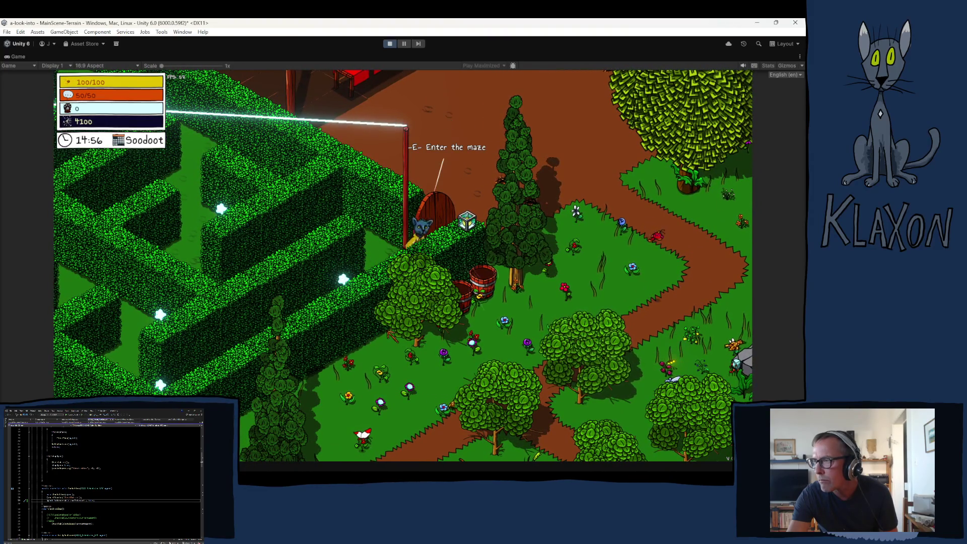
Step: Check the inventory, stroll past the market stall and back, then stop the play test
key(Tab)
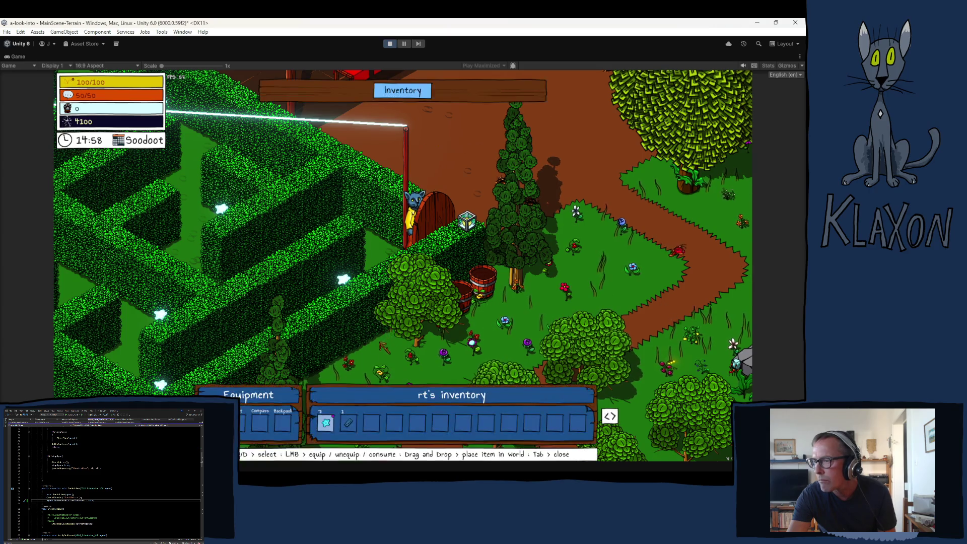
key(Tab)
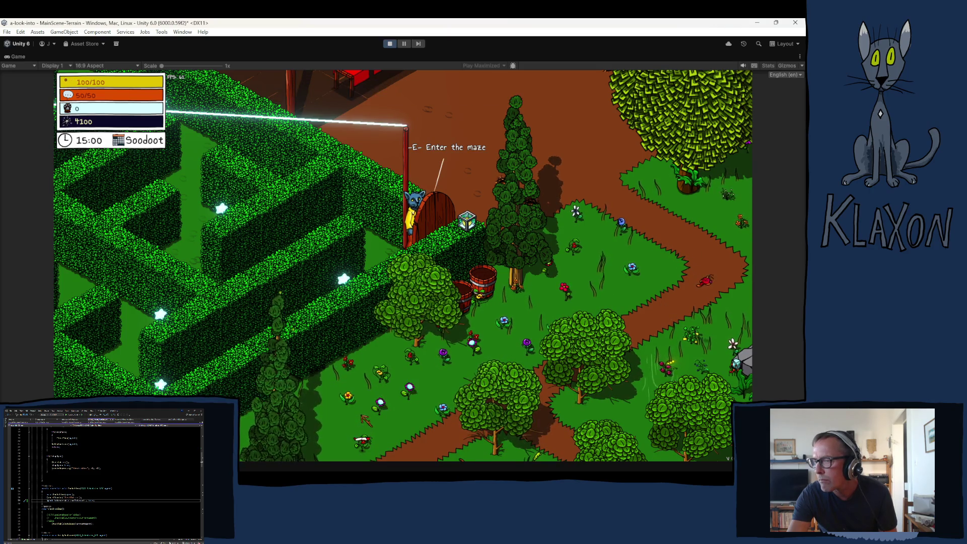
key(d)
key(a)
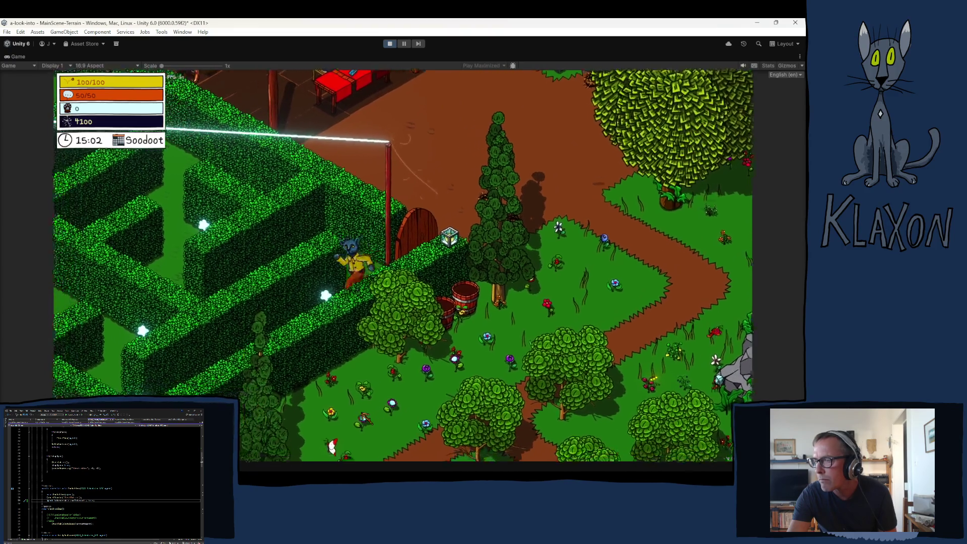
key(w)
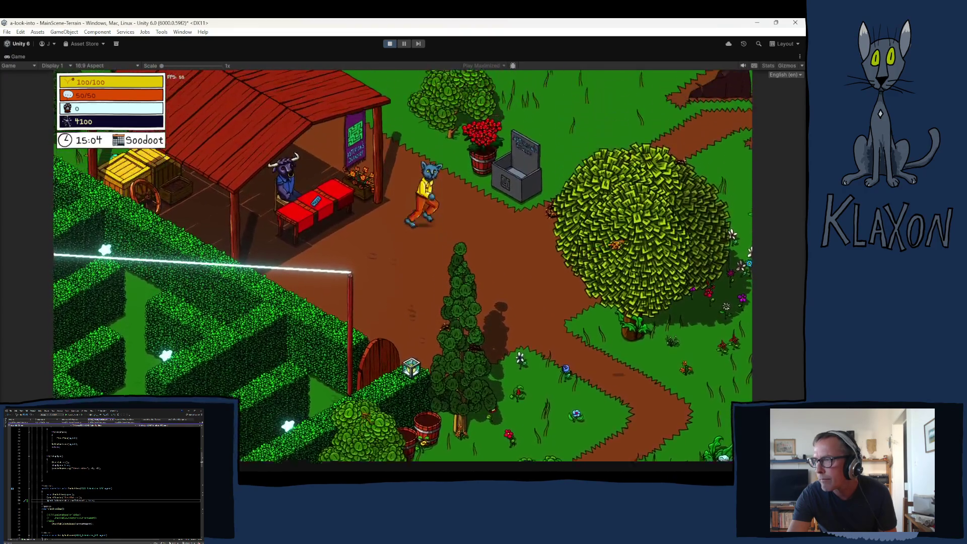
key(w)
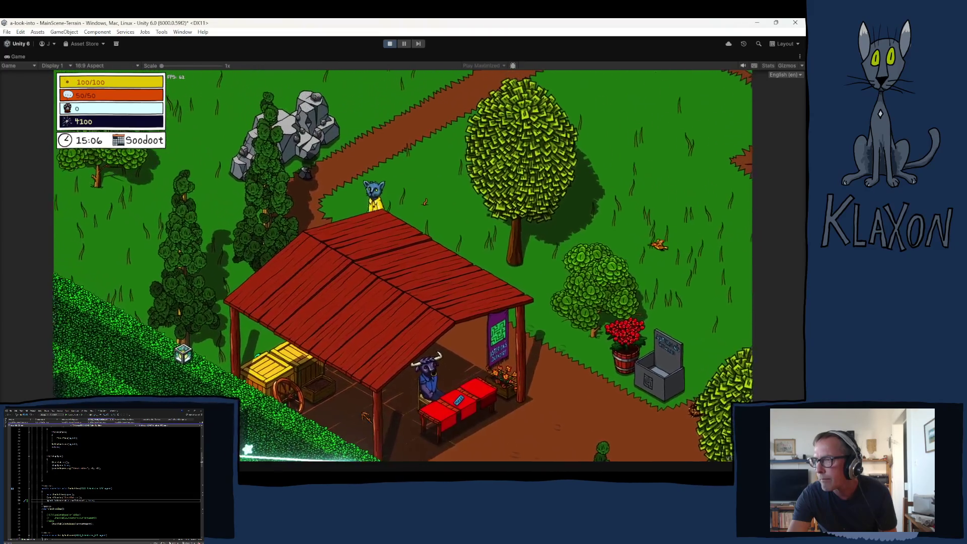
key(s)
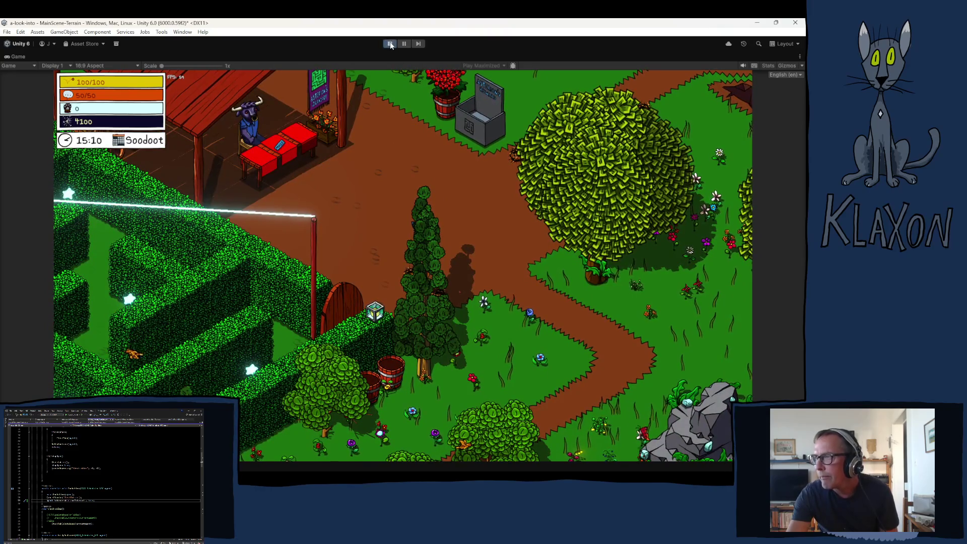
key(ctrl+p)
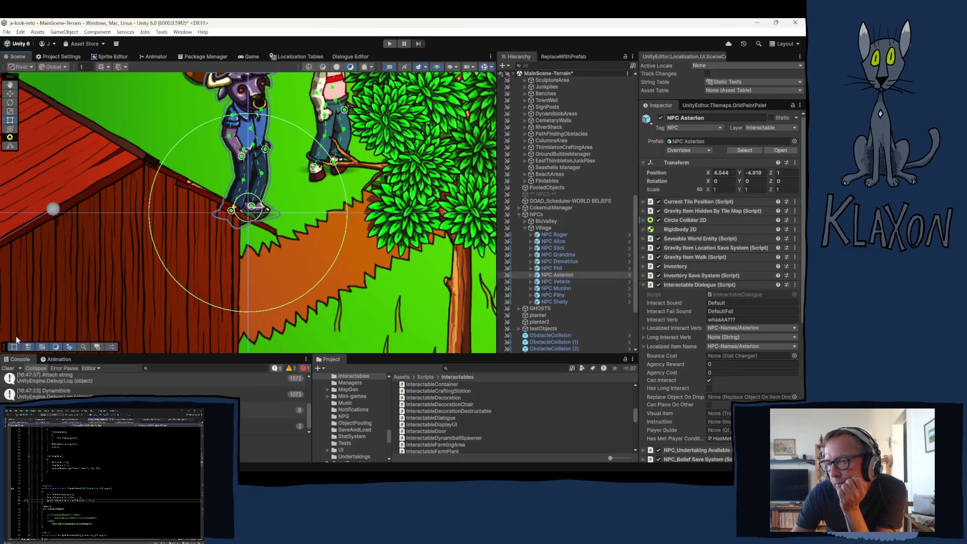
Step: Clear the Console log and dismiss a Scene view context menu while scripts reload
click(8, 370)
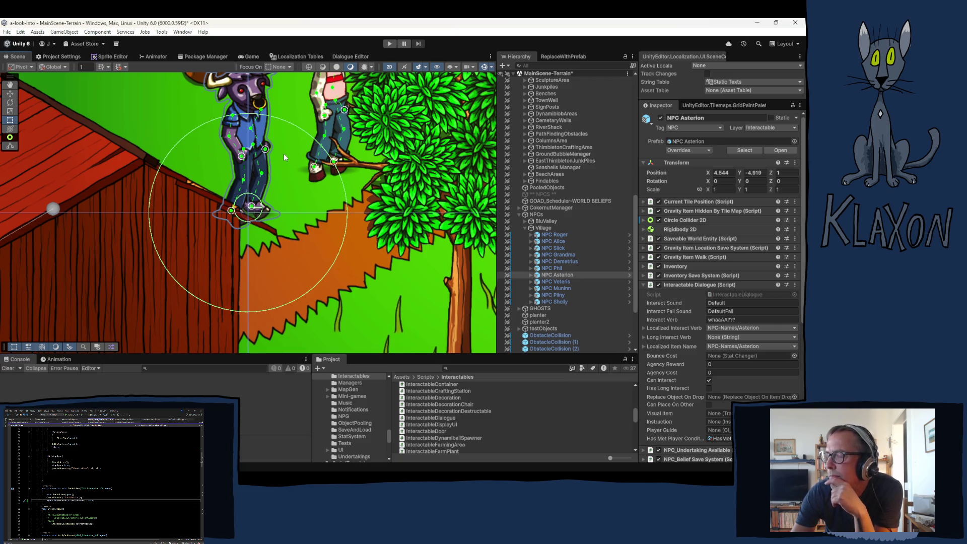
right_click(283, 155)
click(266, 245)
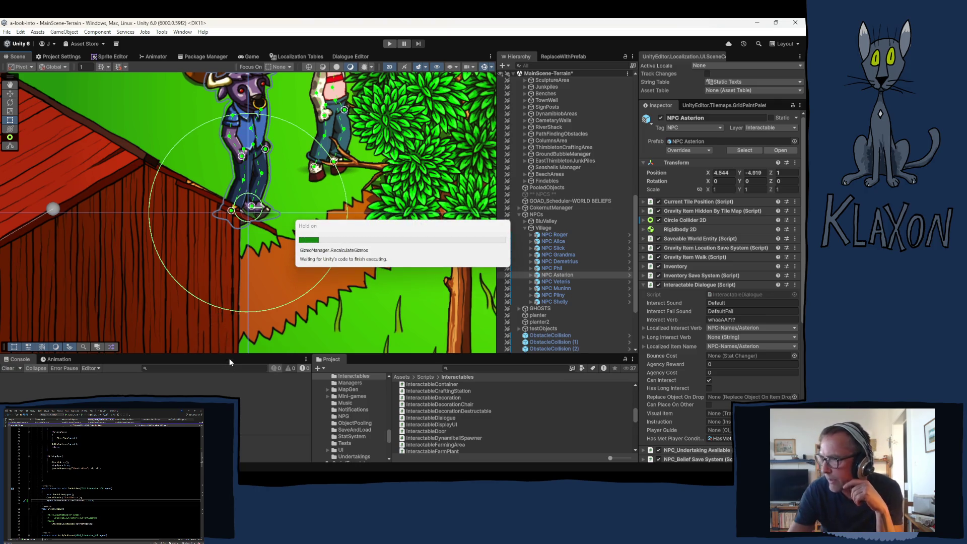
Step: Enter Play mode and start a new game from the title menu
click(391, 44)
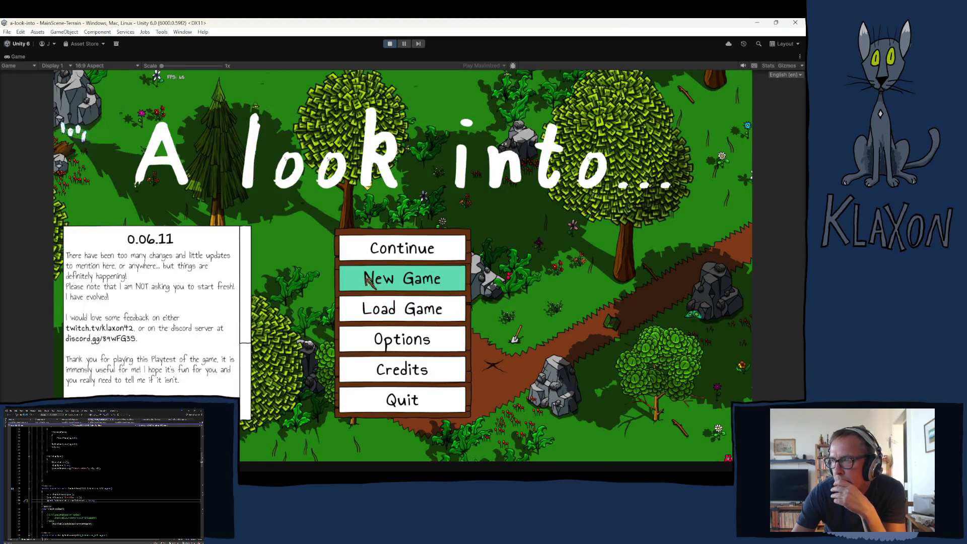
click(386, 283)
Step: Create a new character named 'rfwe', then pick up and equip the Stone Spade
click(353, 327)
text(rfwe)
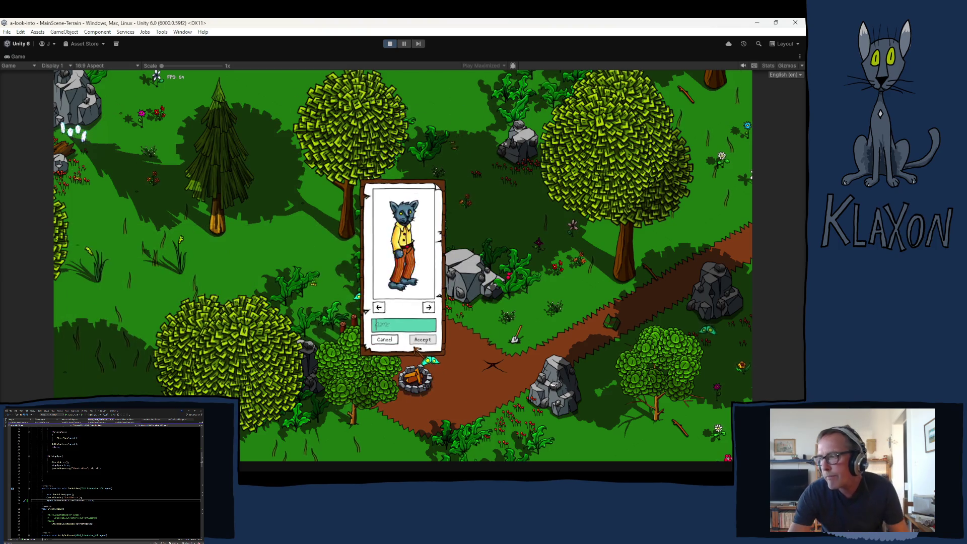
click(426, 340)
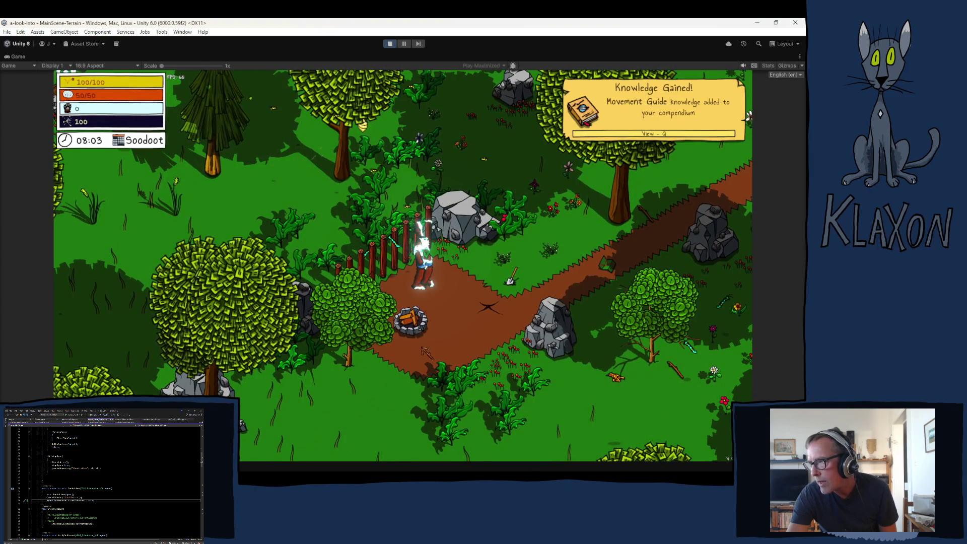
key(d)
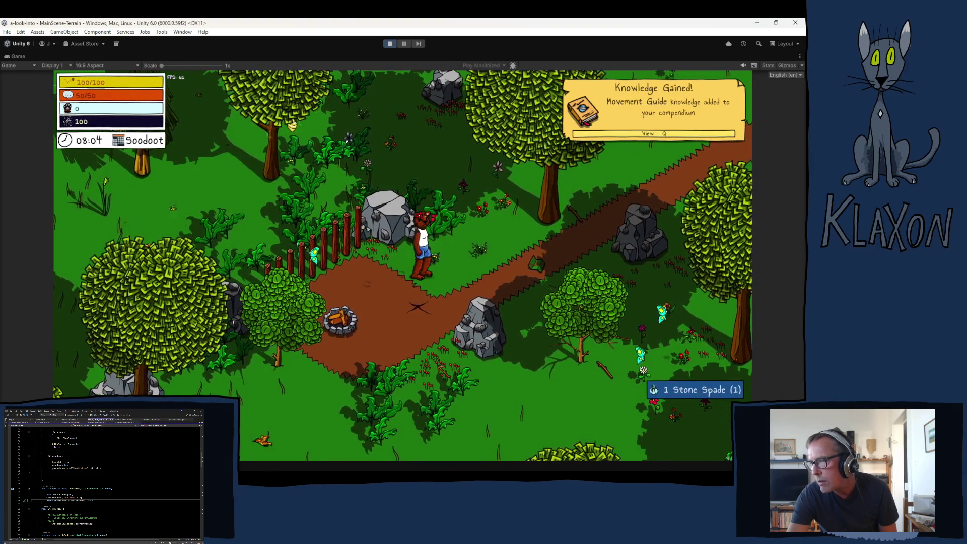
key(Tab)
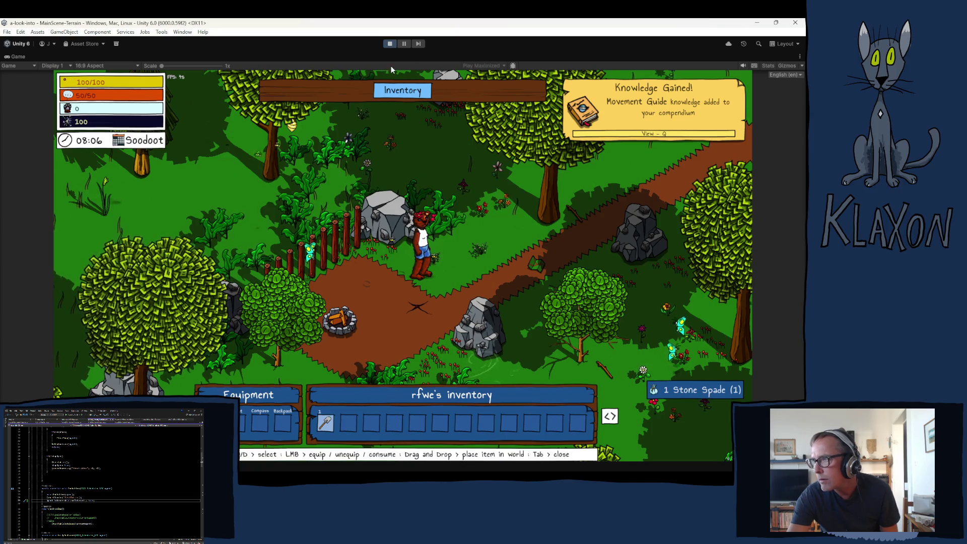
click(326, 426)
key(Tab)
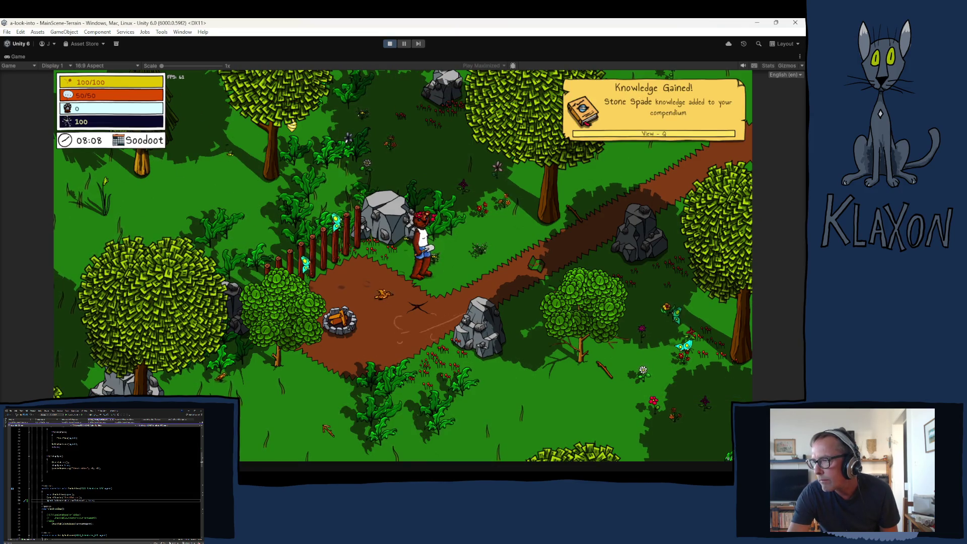
Step: Dig with the spade, hitting the green zones, to collect coal
key(s)
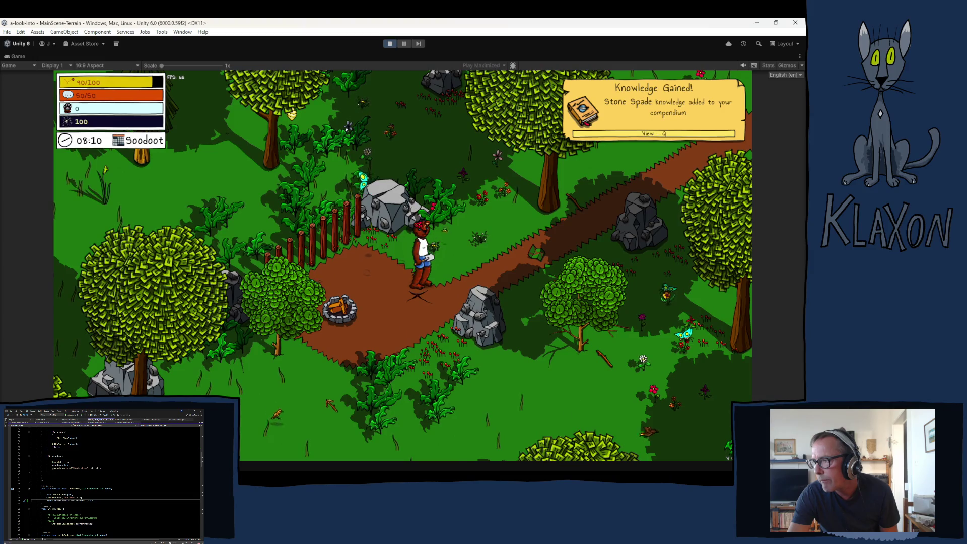
click(331, 403)
click(330, 402)
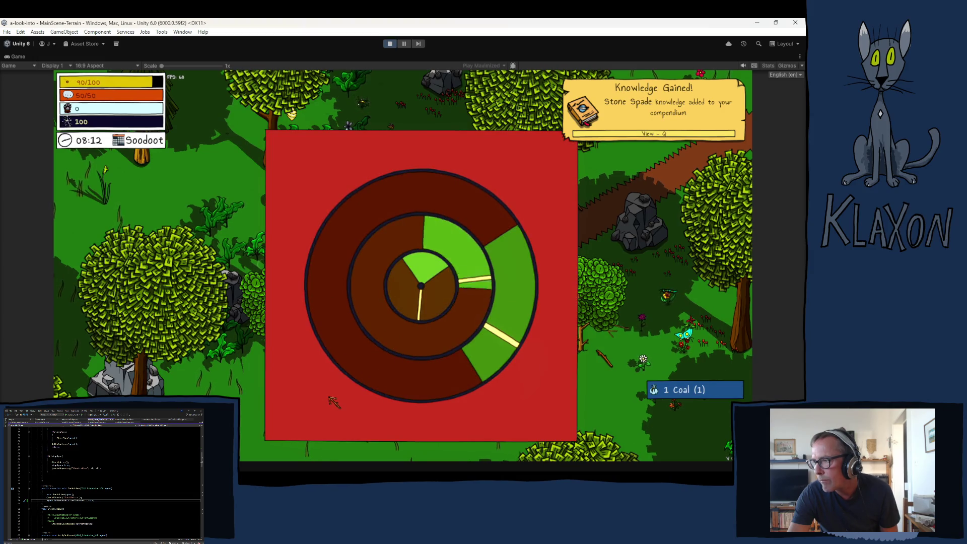
click(333, 401)
click(333, 401)
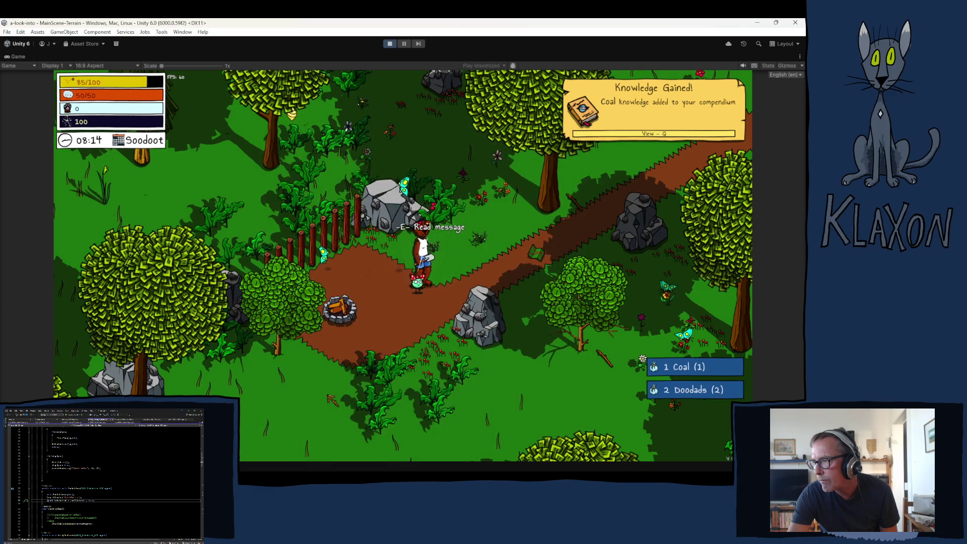
Step: Pick up the Avian Map and read the Get Crafty! quest
key(d)
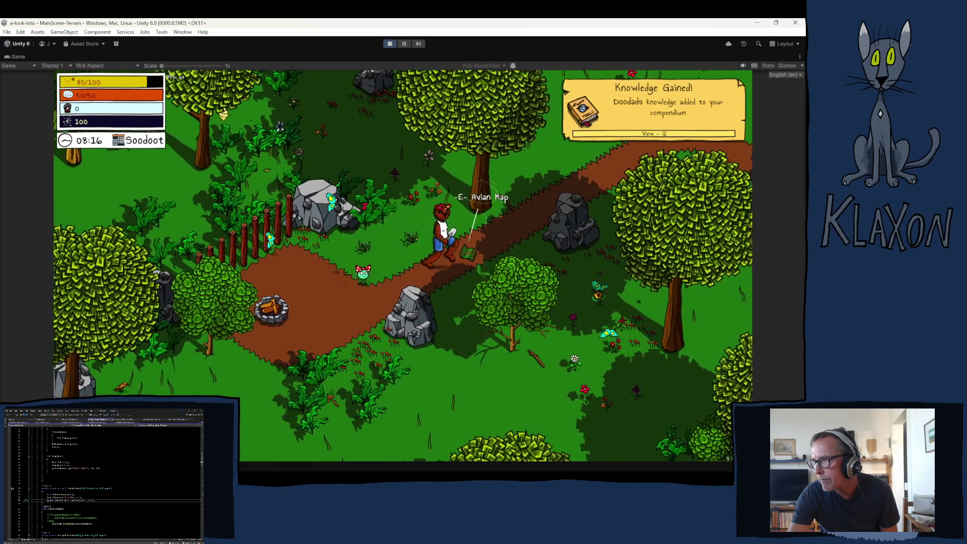
key(e)
key(Tab)
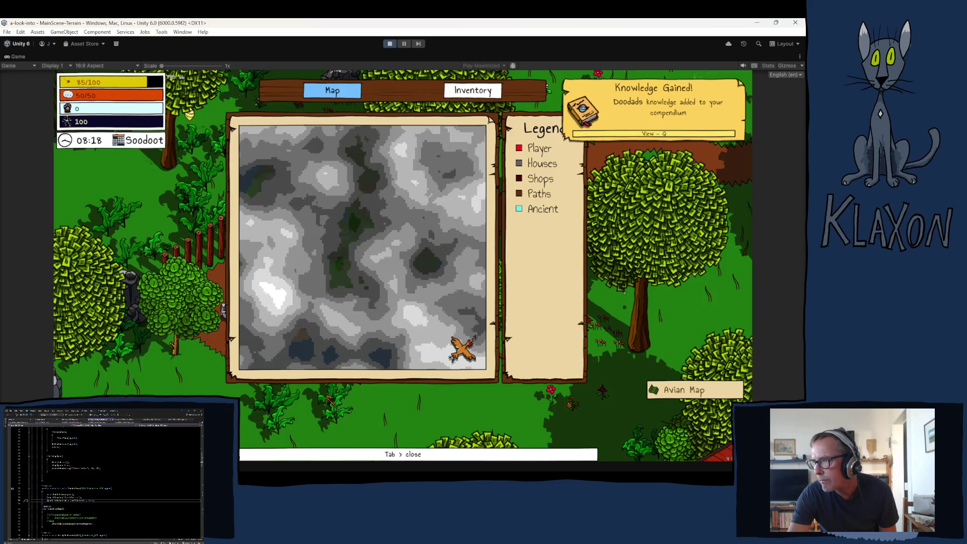
key(Tab)
key(w)
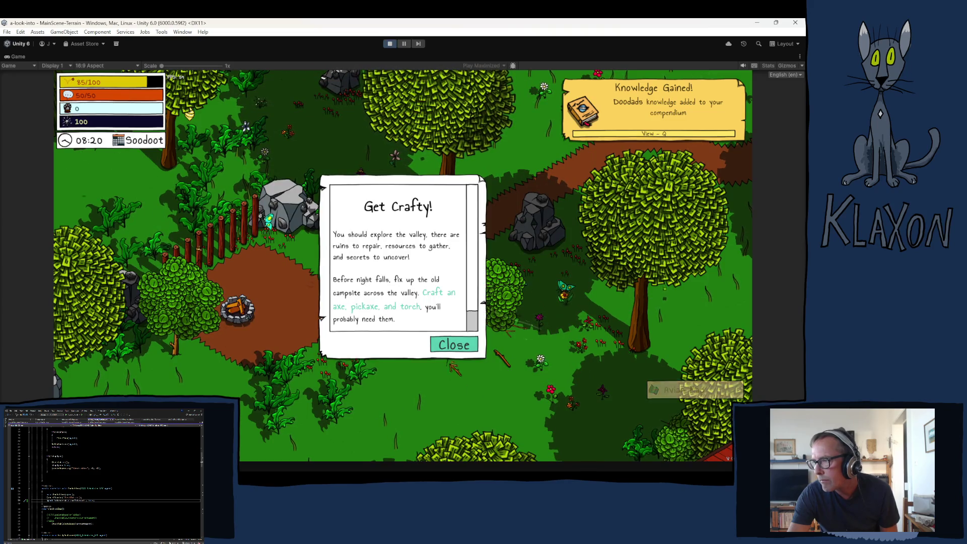
key(q)
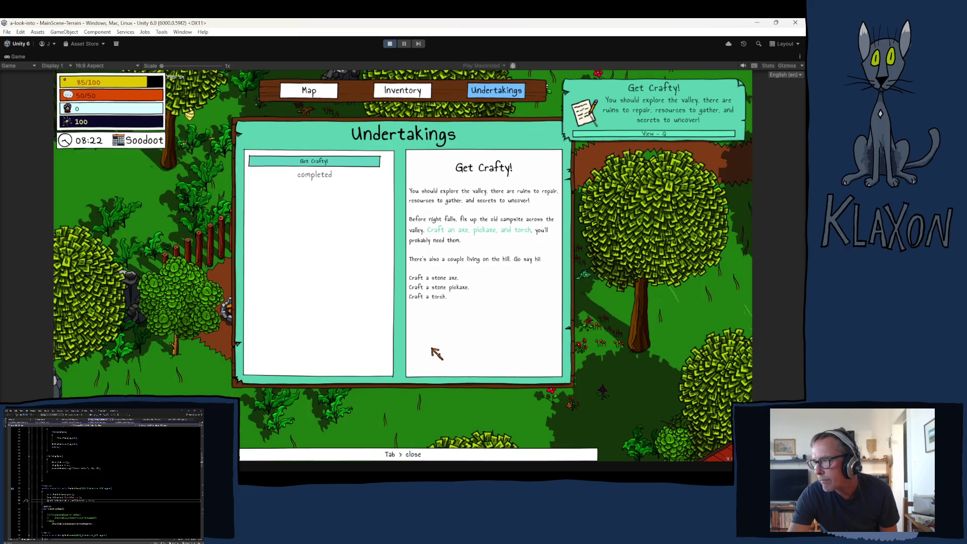
key(Tab)
Step: Collect two Weak Sticks and talk through the chicken's dialogue
key(s)
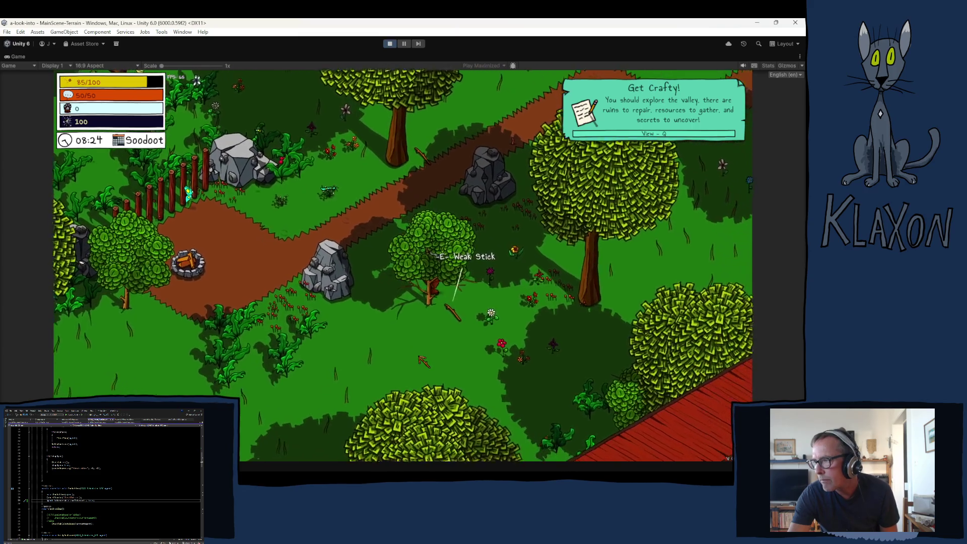
key(e)
key(w)
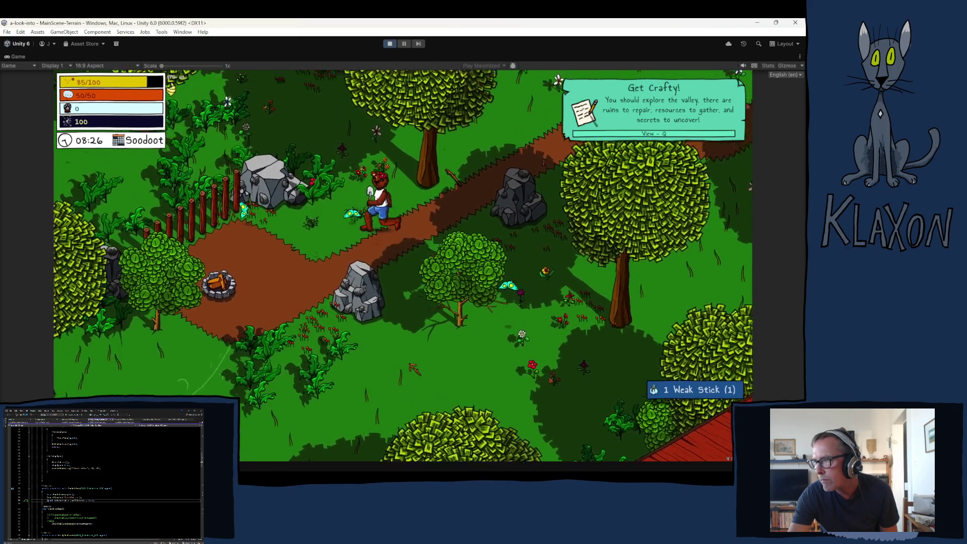
key(w)
key(e)
key(w)
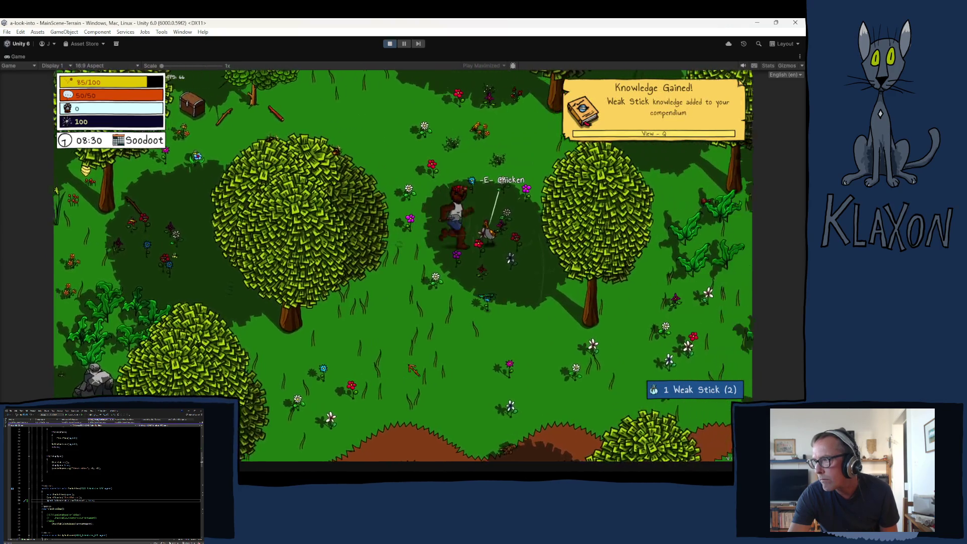
key(e)
key(space)
key(space)
key(space)
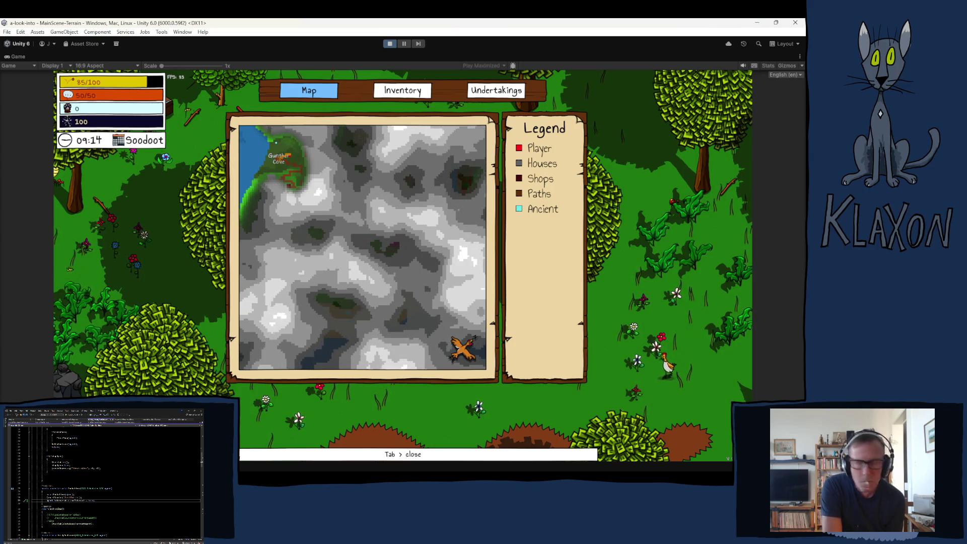
key(Tab)
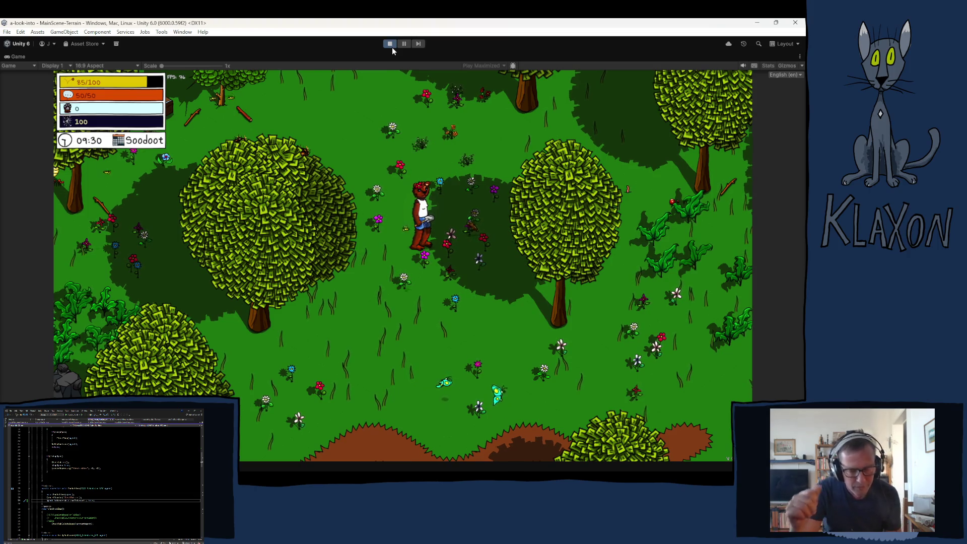
Step: Pick up the Solid Stick and nearby Weak Sticks, then stop the running game
key(s)
key(w)
key(a)
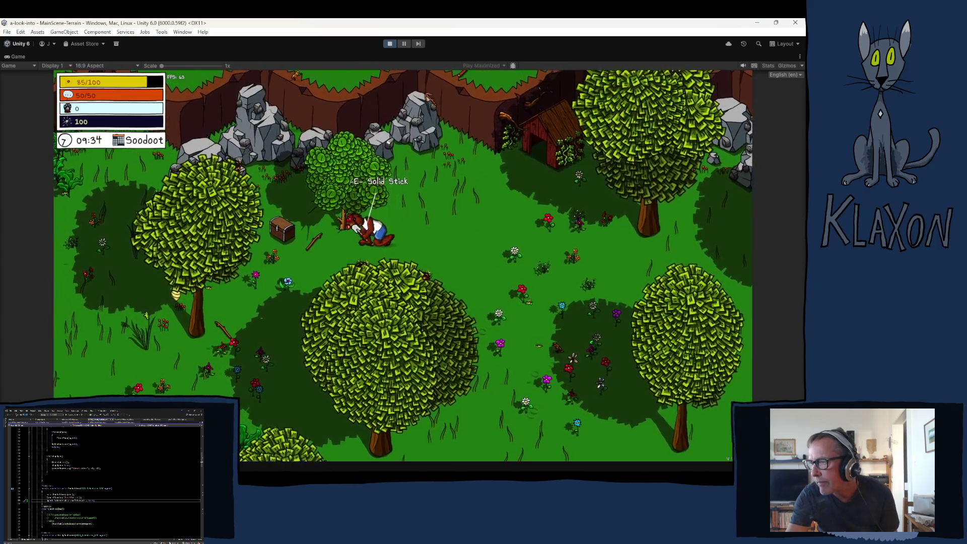
key(e)
key(s)
key(e)
key(s)
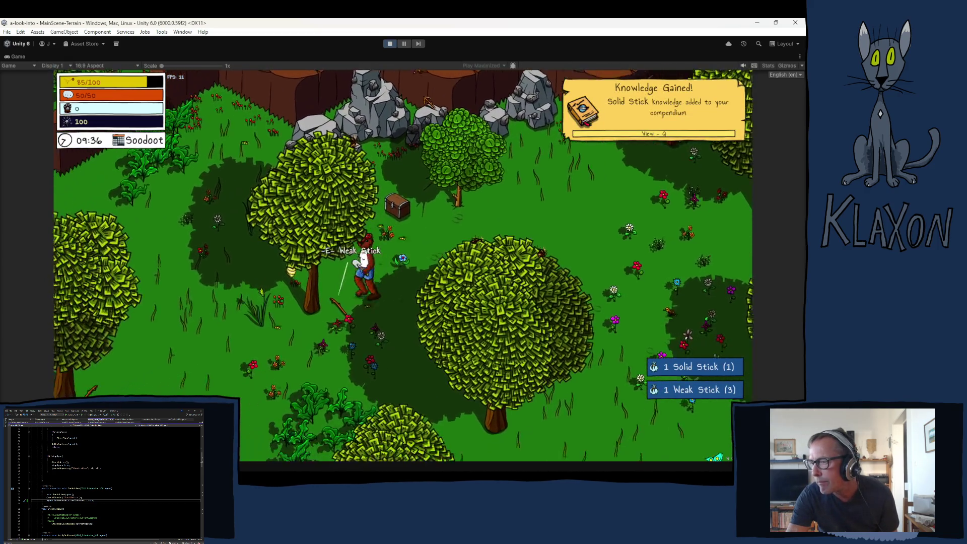
key(e)
key(s)
key(d)
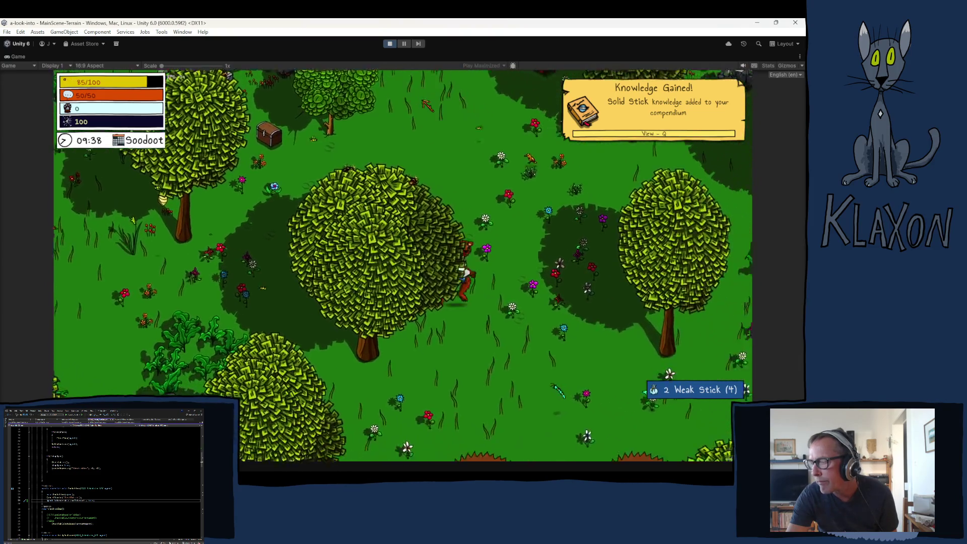
key(d)
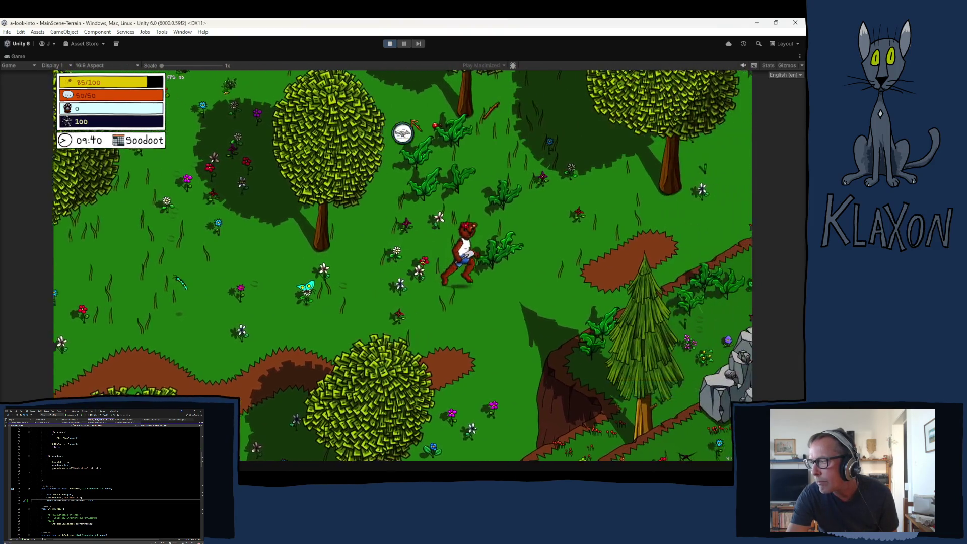
click(389, 44)
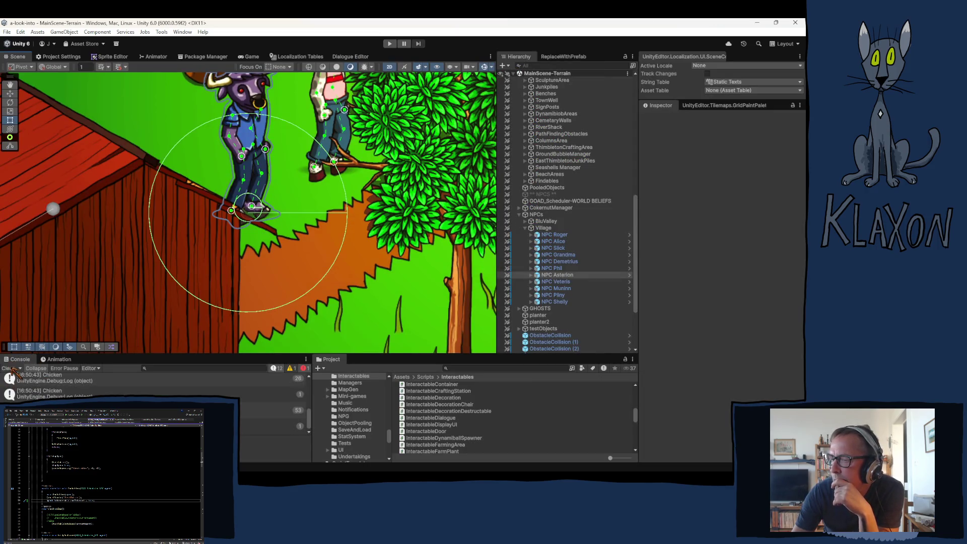
Step: Clear all log messages from the Console
click(8, 369)
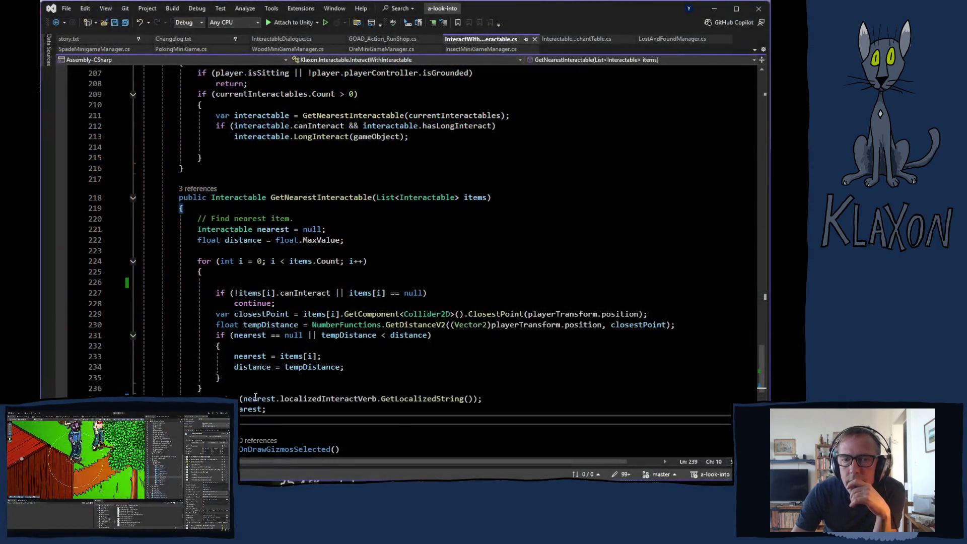
scroll(252, 377, down, 1)
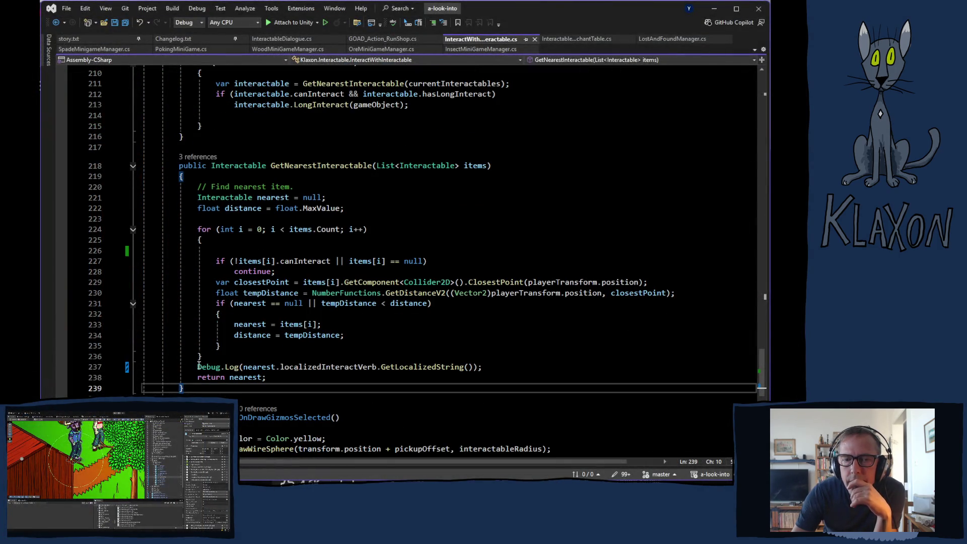
Step: Delete the Debug.Log line at line 237 in GetNearestInteractable and save InteractWithInteractable.cs
drag(198, 367, 484, 368)
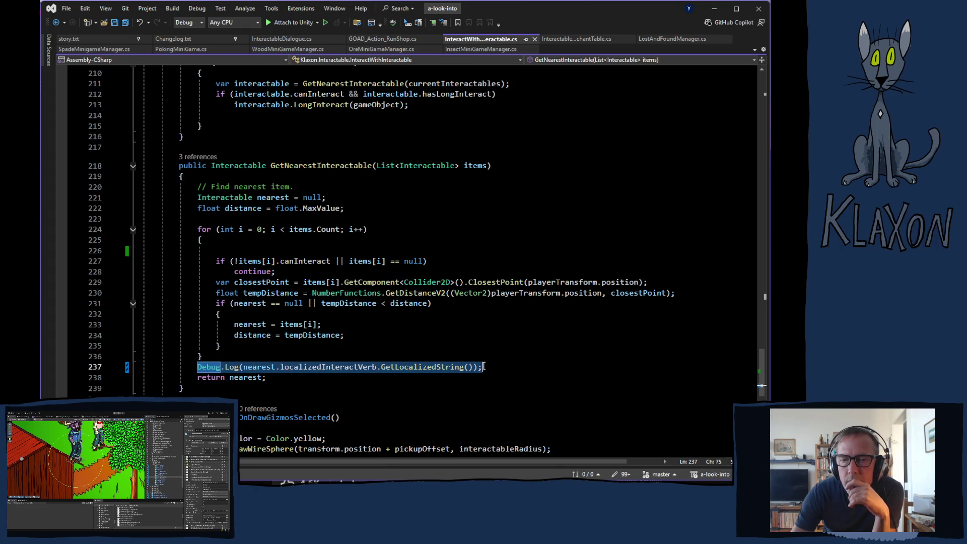
key(Delete)
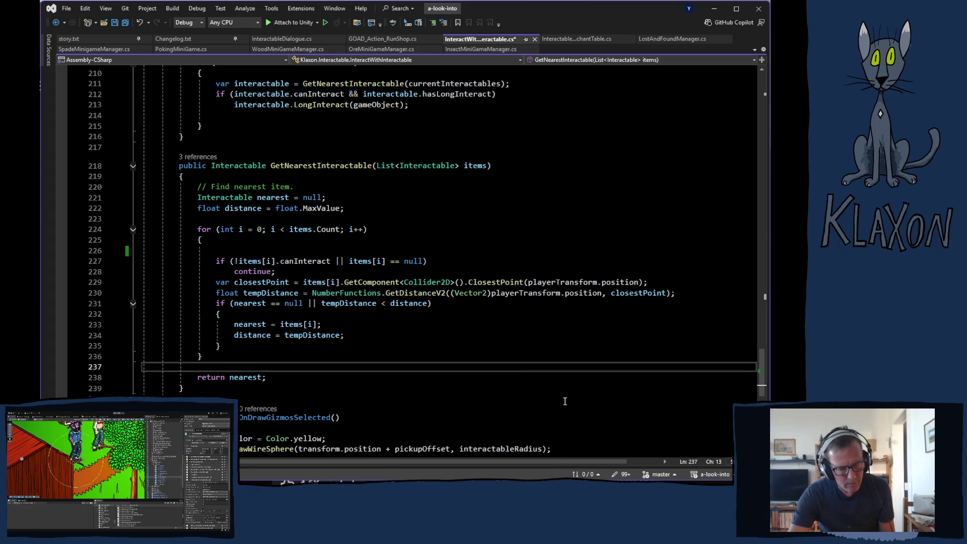
key(ctrl+s)
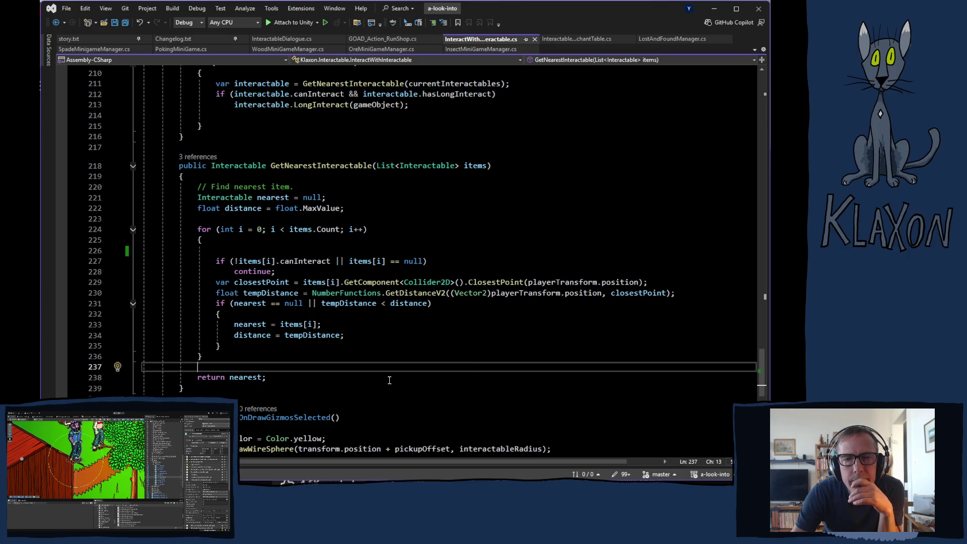
scroll(296, 282, up, 5)
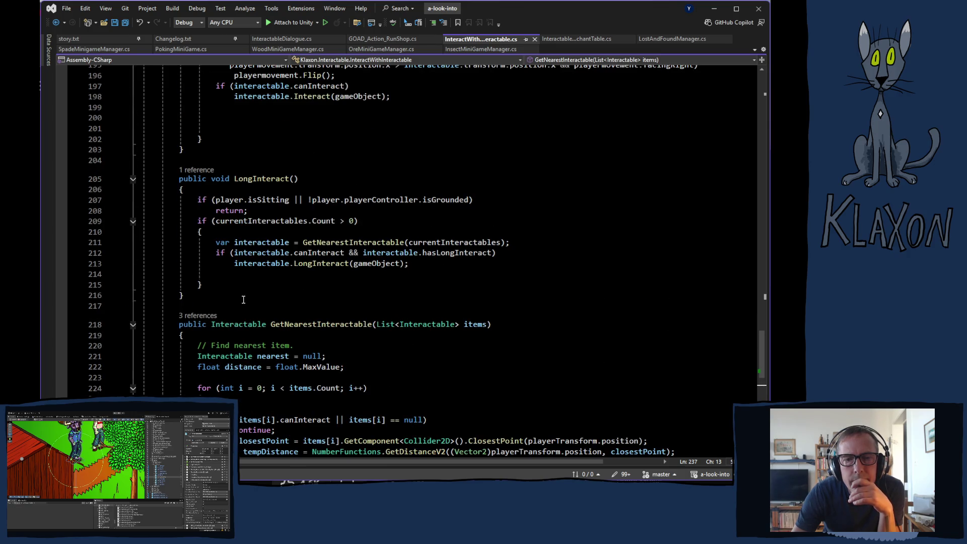
scroll(202, 325, up, 6)
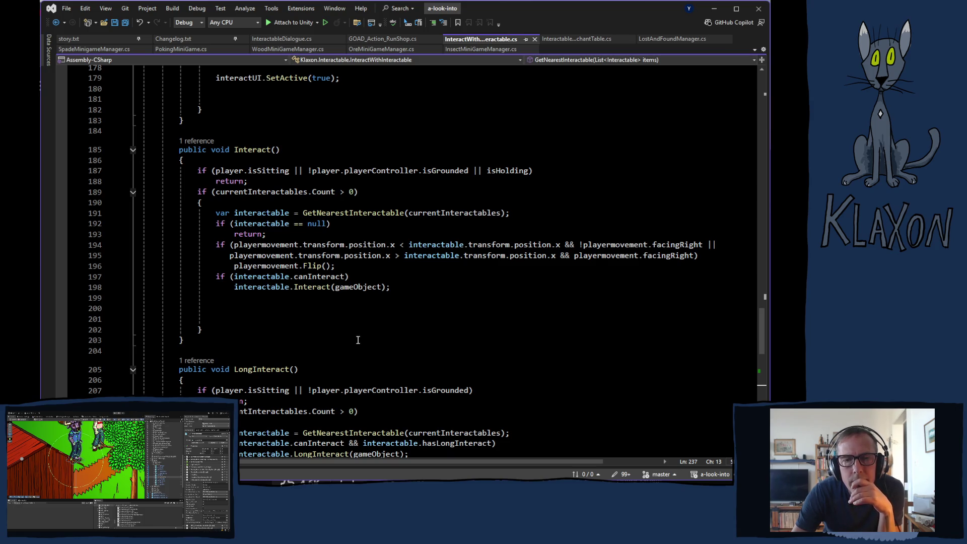
scroll(358, 340, down, 5)
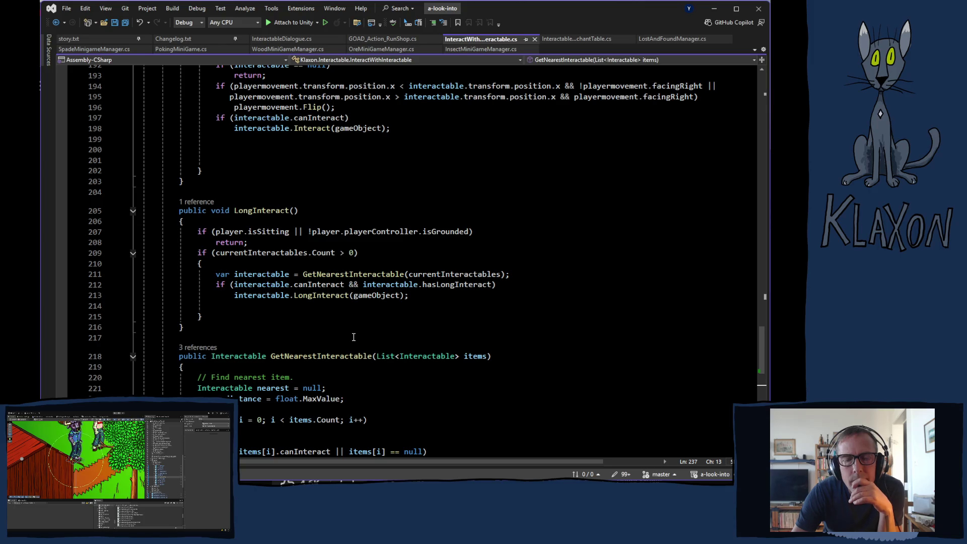
scroll(353, 335, down, 3)
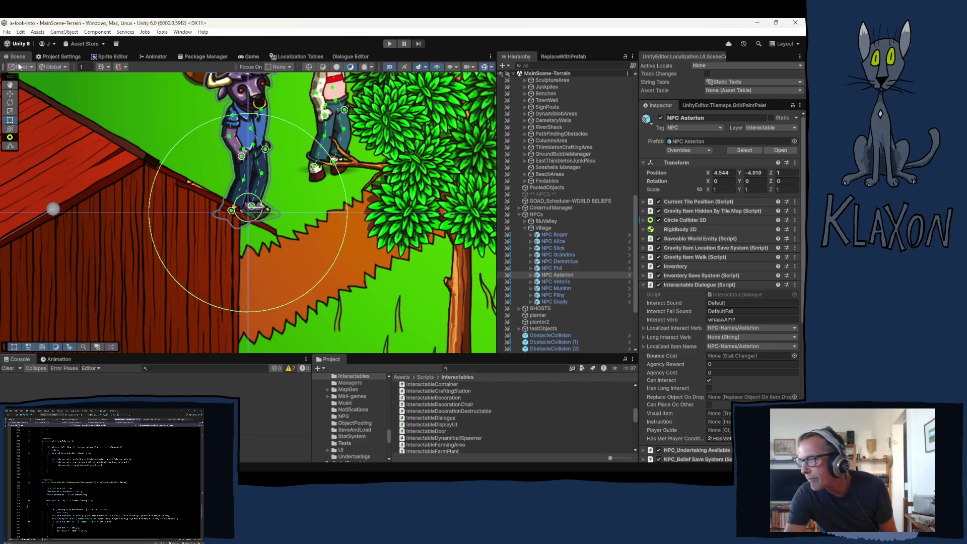
Step: Show the String Table > Static Texts collection in Localization Tables
click(295, 56)
click(93, 81)
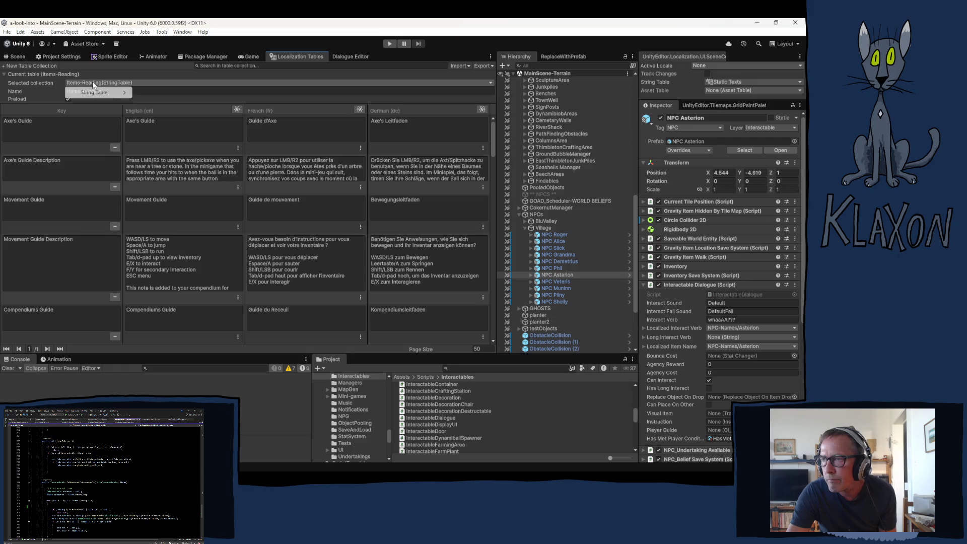
mouse_move(99, 92)
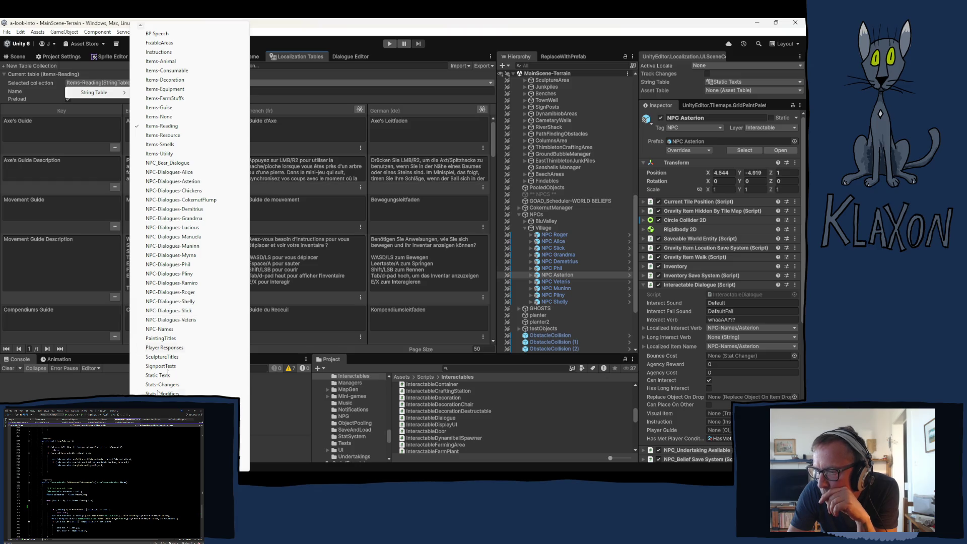
scroll(182, 213, down, 4)
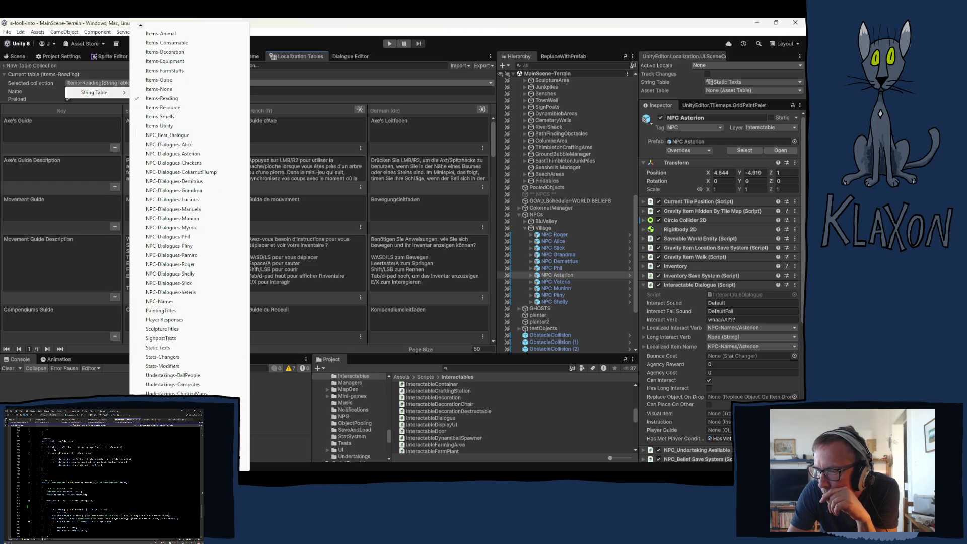
scroll(182, 213, down, 3)
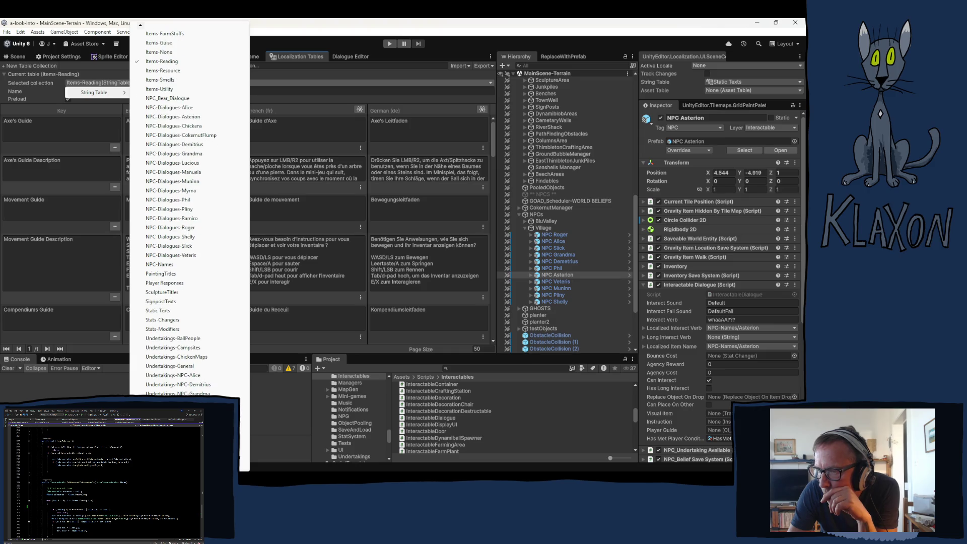
click(165, 311)
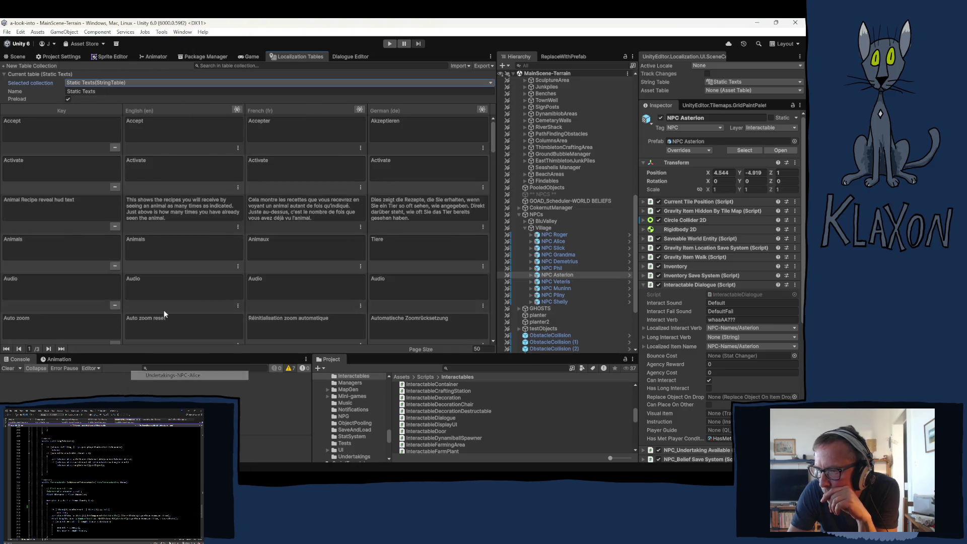
Step: Filter the table entries with the search term 'th'
click(230, 66)
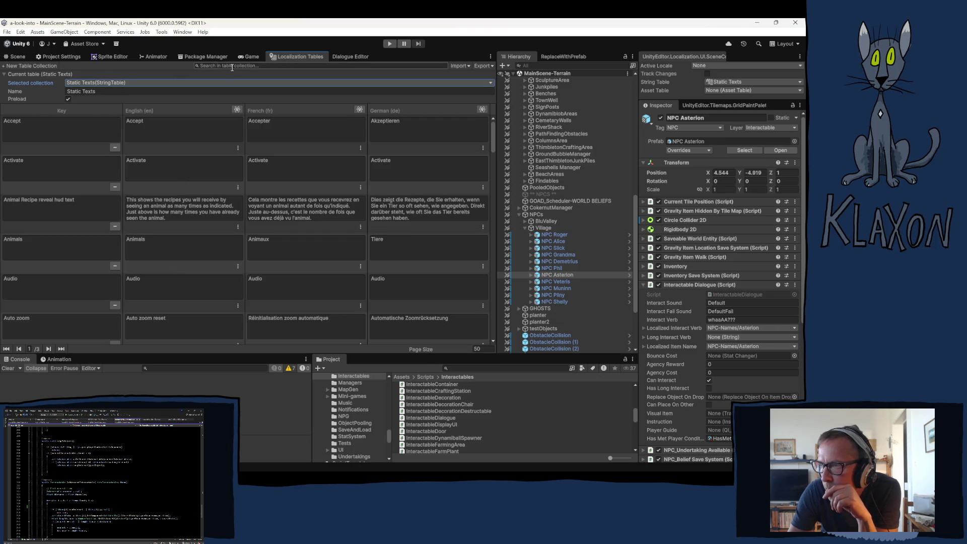
text(wel)
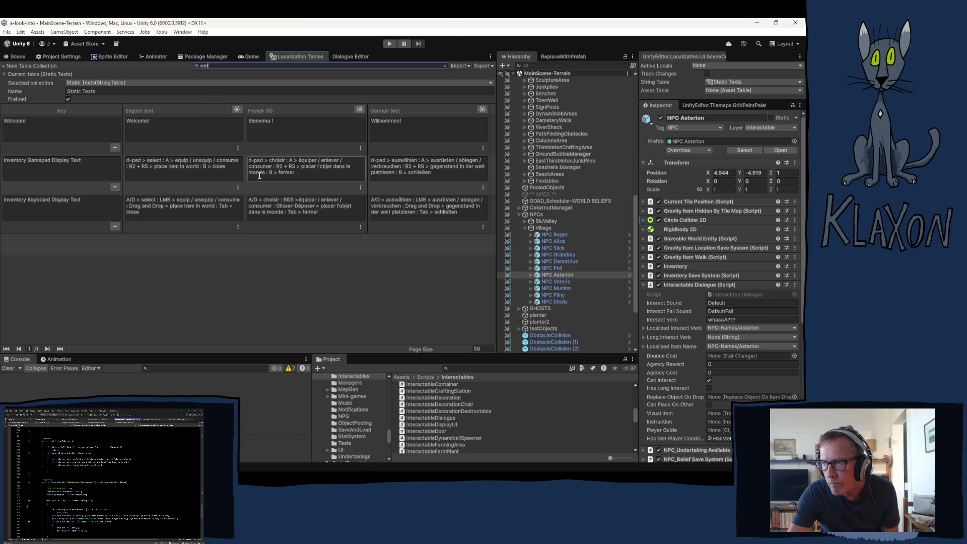
key(BackSpace)
key(BackSpace)
key(BackSpace)
text(th)
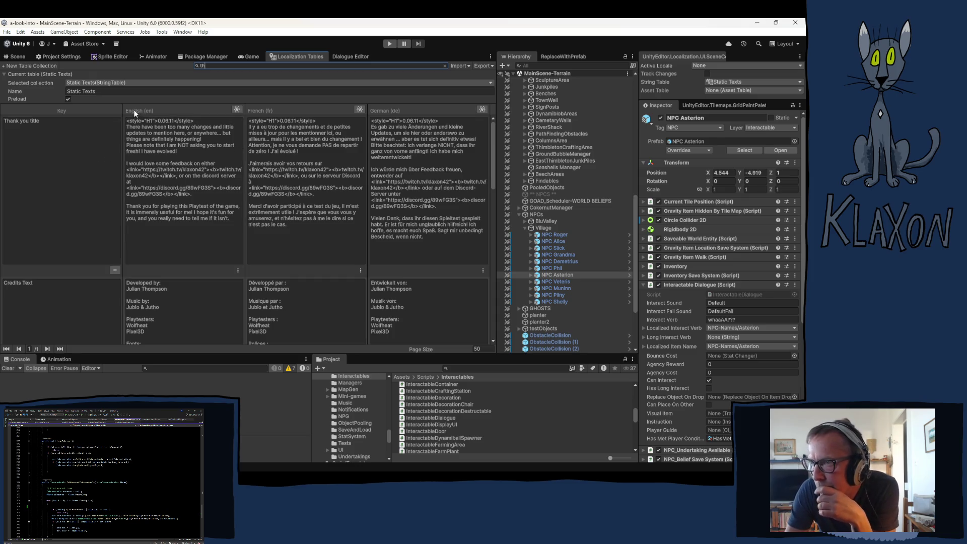
Step: Change the English version number's last digit to 3, making it 0.06.13
click(173, 121)
click(173, 121)
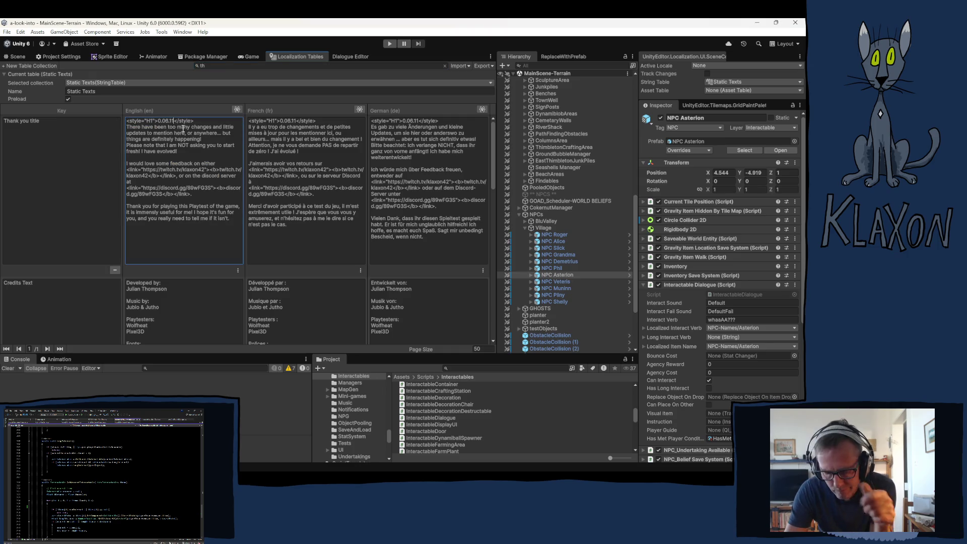
key(BackSpace)
text(3)
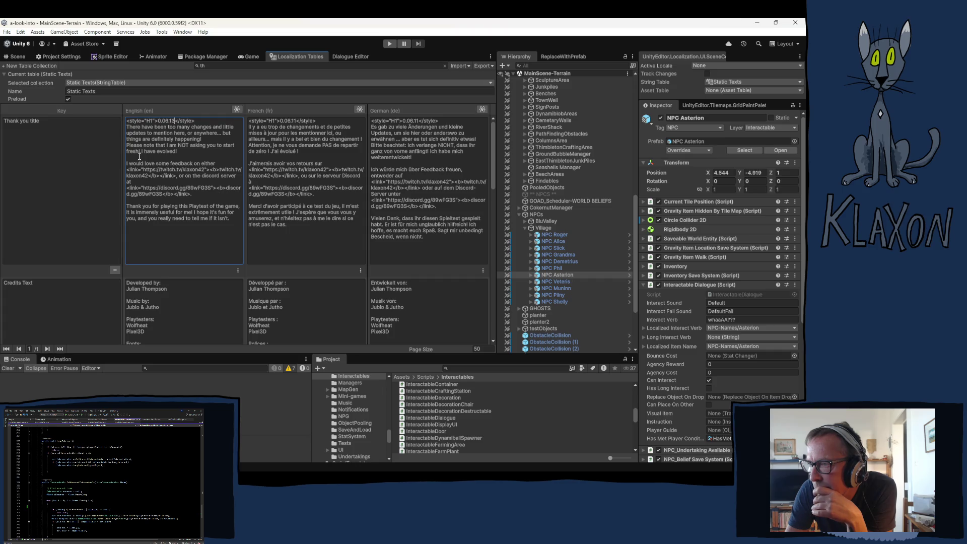
Step: Replace the English opening paragraph with a note about the fairly major overhaul of the game's start
mouse_move(128, 127)
mouse_down()
mouse_move(162, 140)
mouse_move(135, 146)
mouse_move(177, 153)
mouse_up()
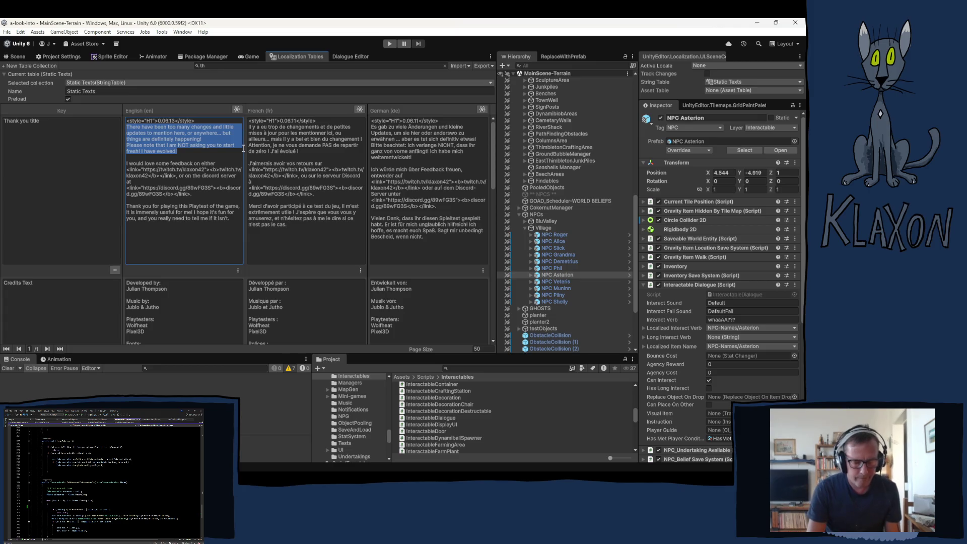
key(BackSpace)
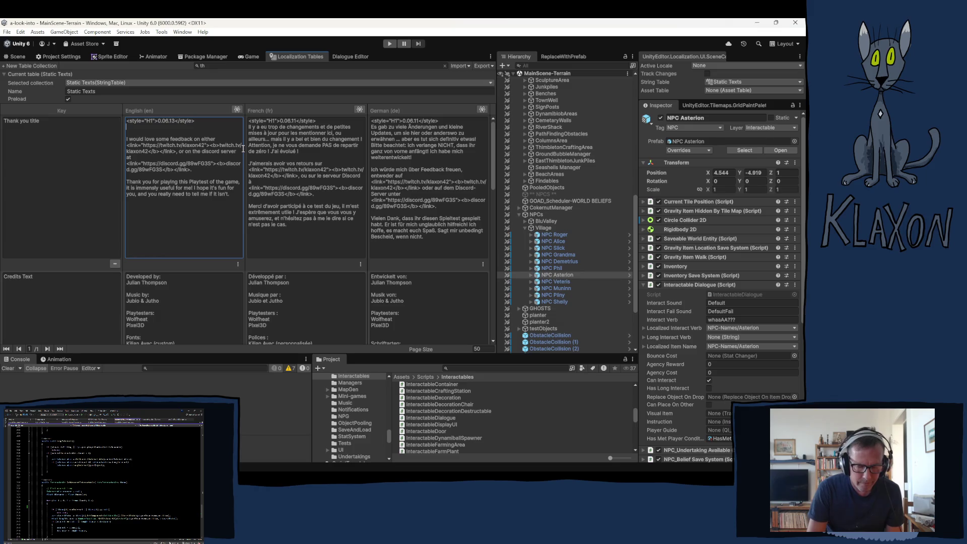
text(Th)
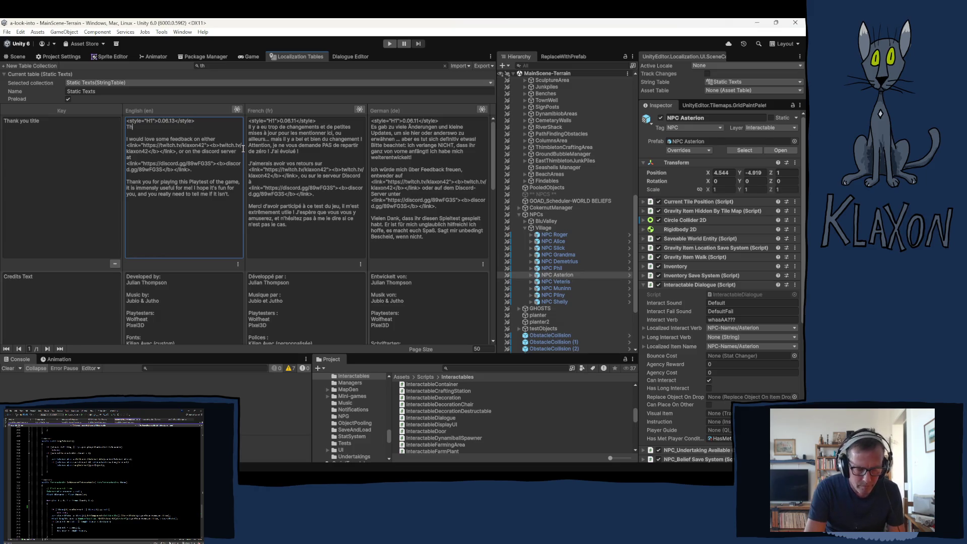
text(ere has b)
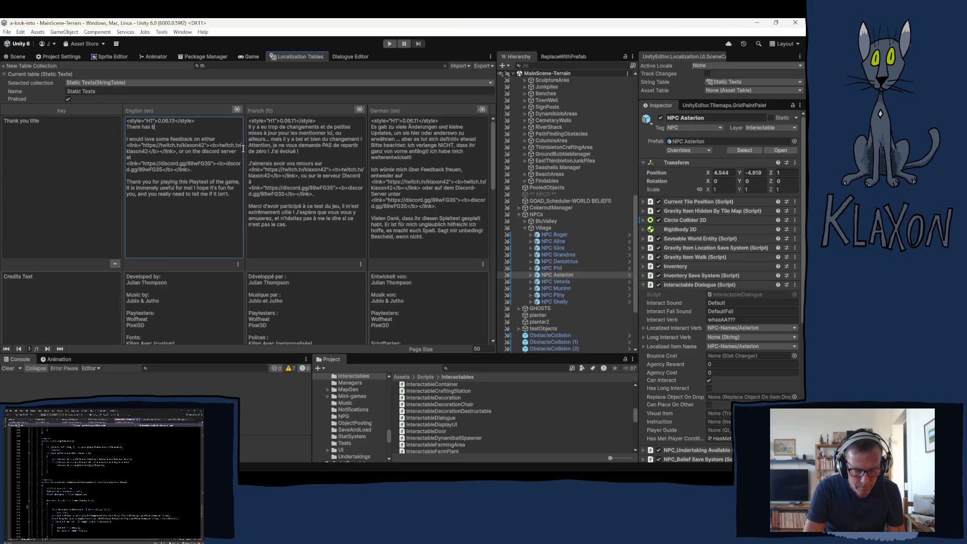
text(een a fa)
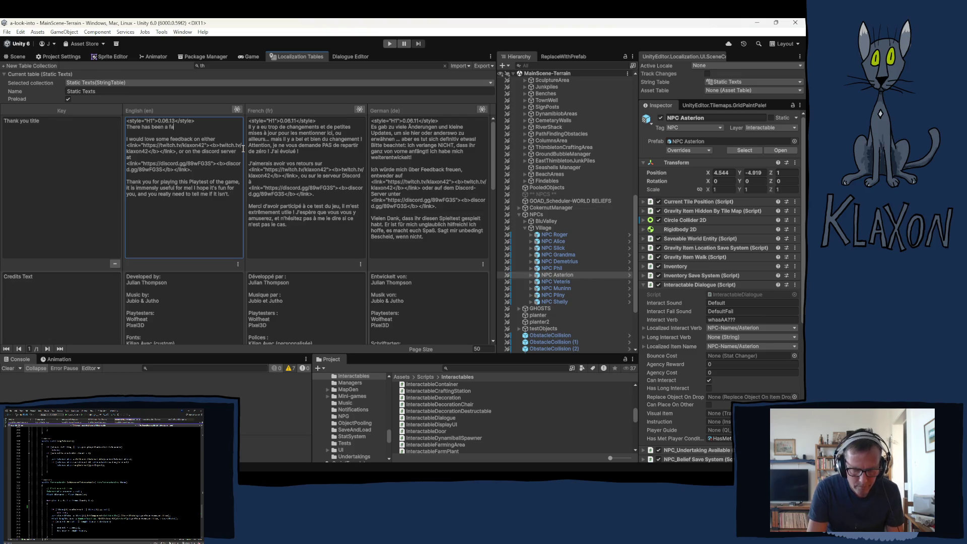
text(irly ma)
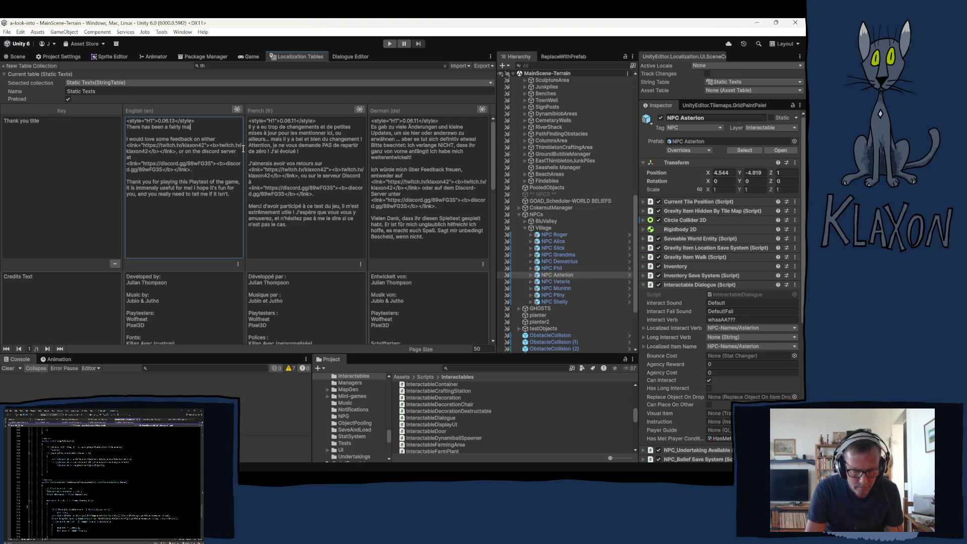
text(jor ove)
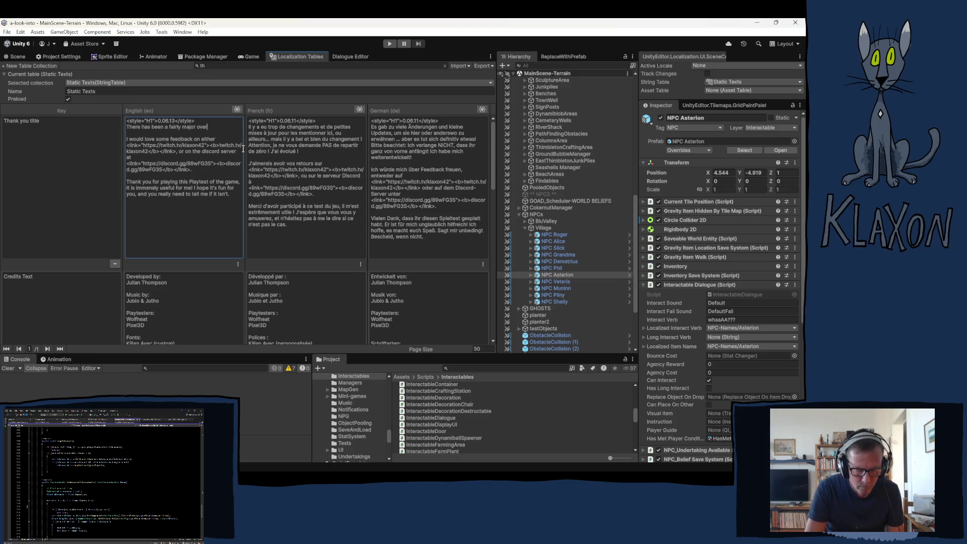
text(rhaul)
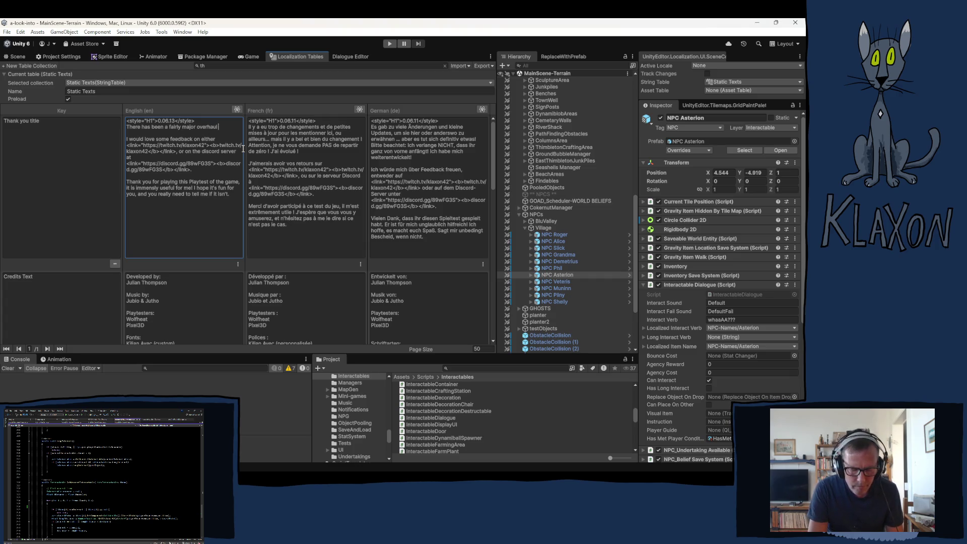
text( of)
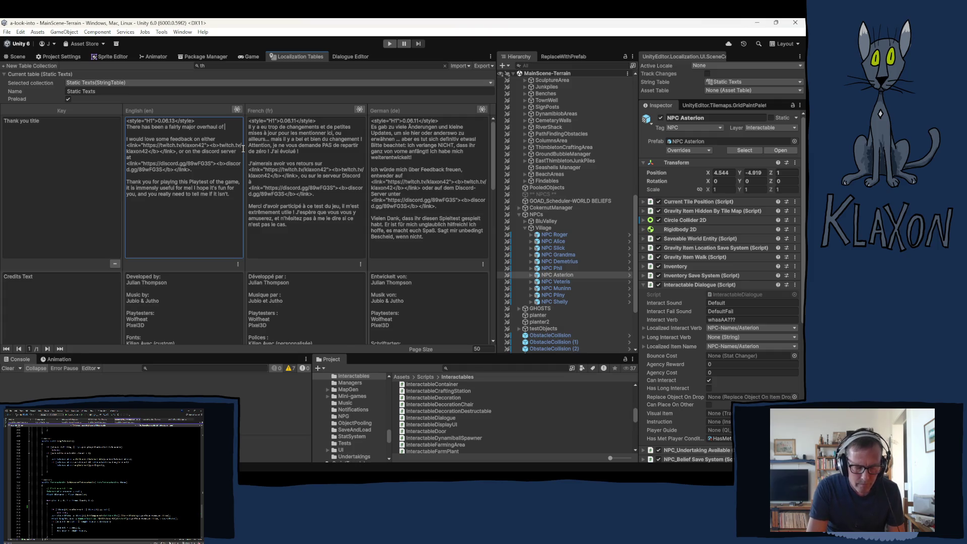
text( the )
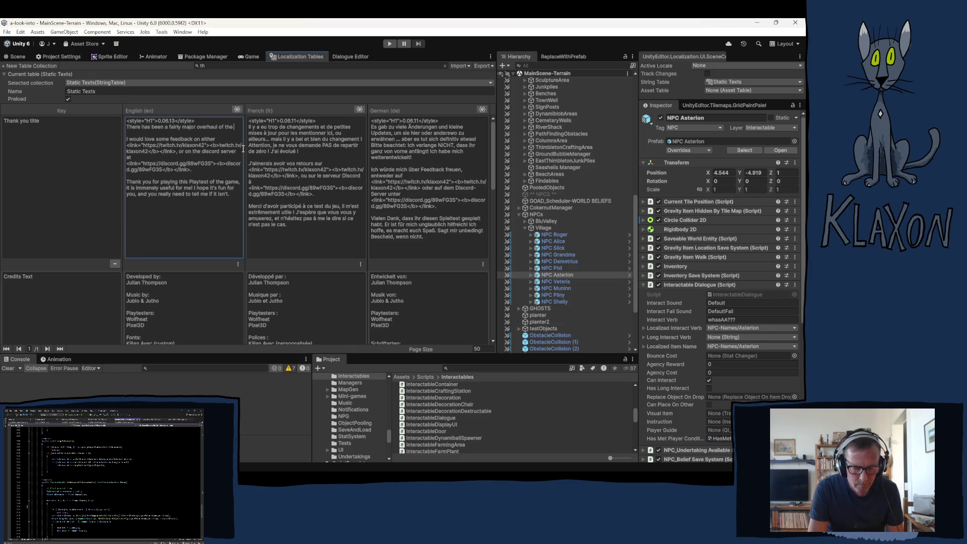
text(st)
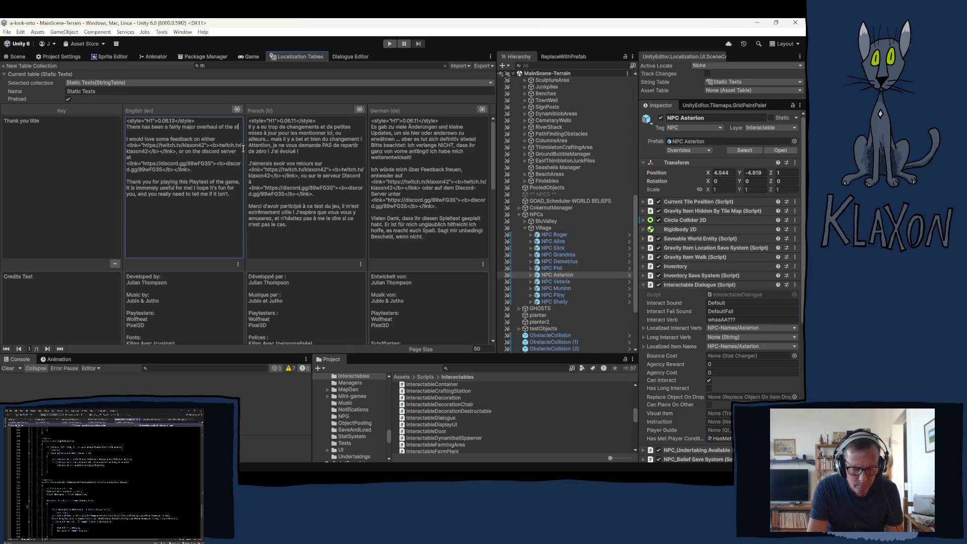
text(art of th)
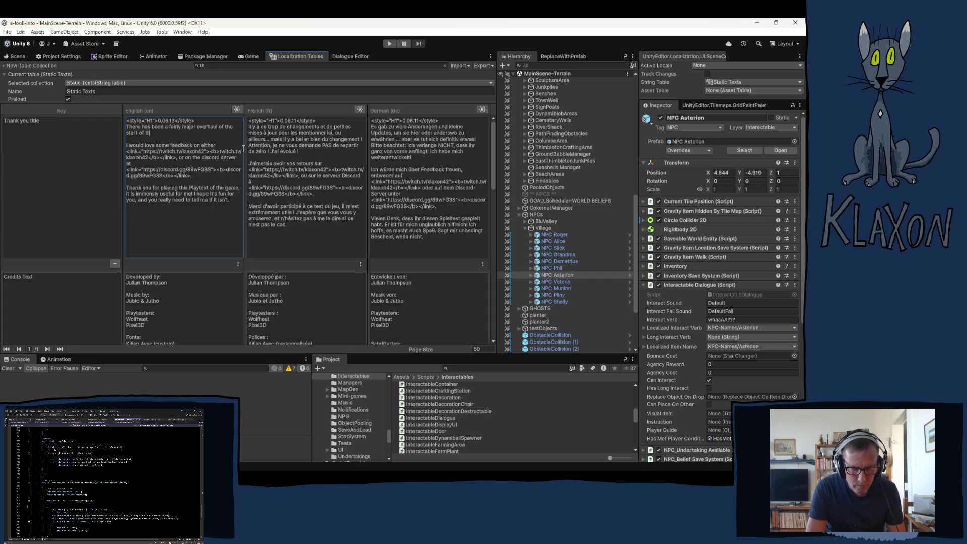
text(e game,)
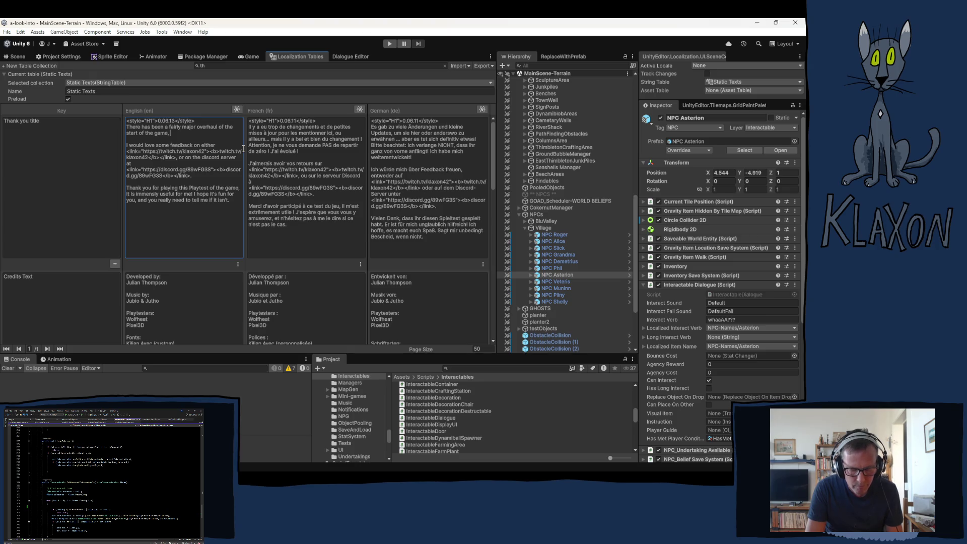
text( you do not n)
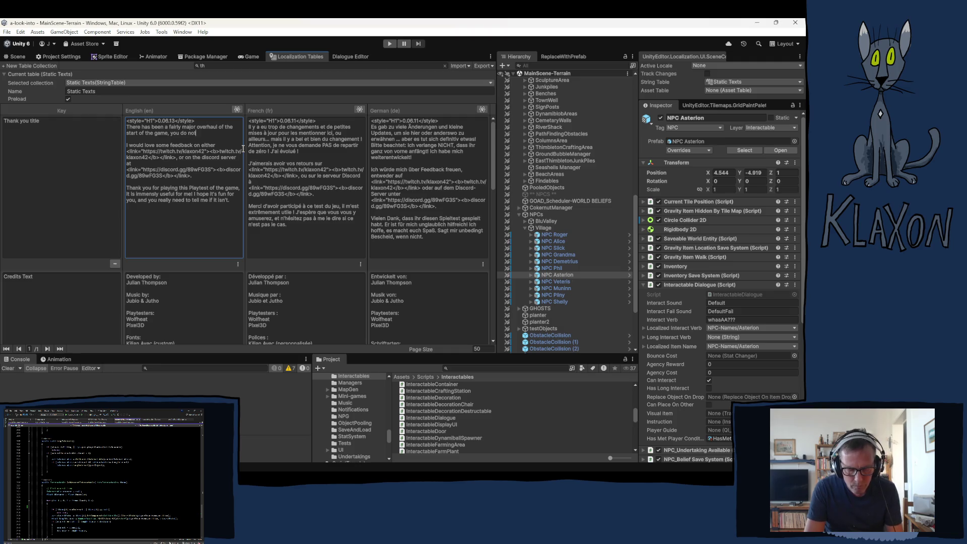
text(eed to restart (I think),)
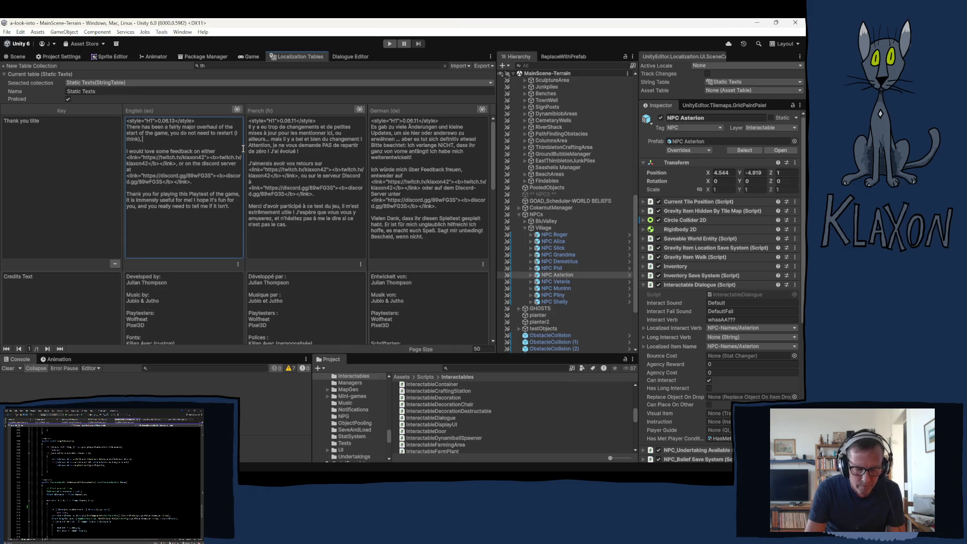
text(but)
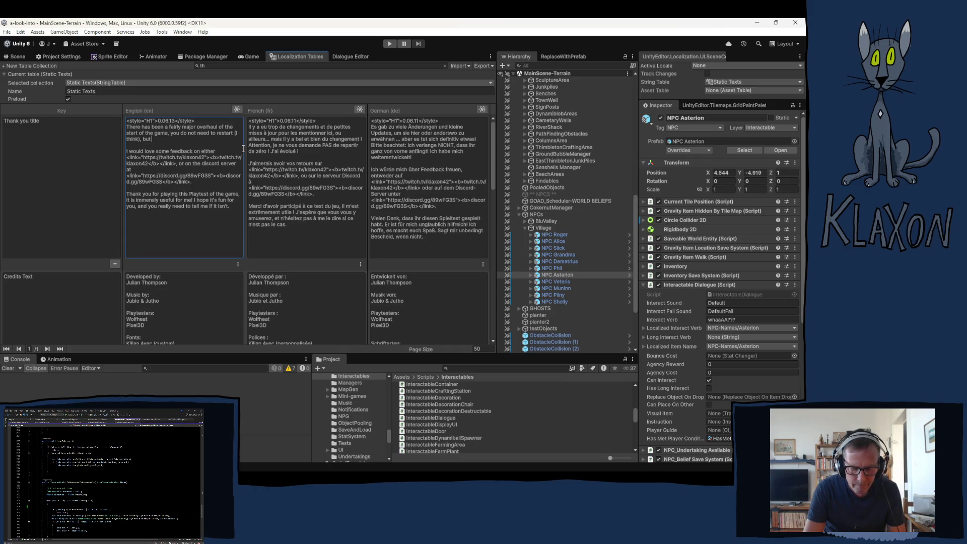
text( it w)
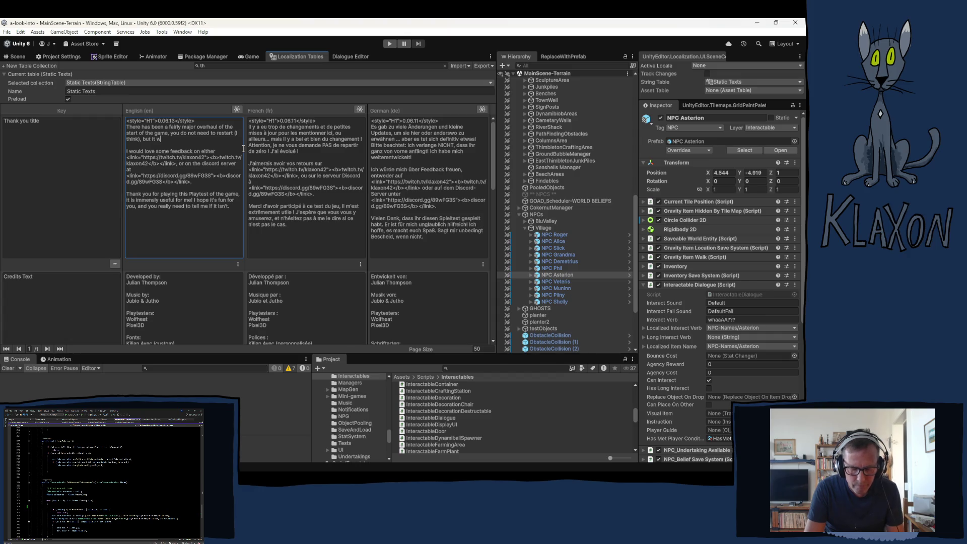
text(ould be worth it)
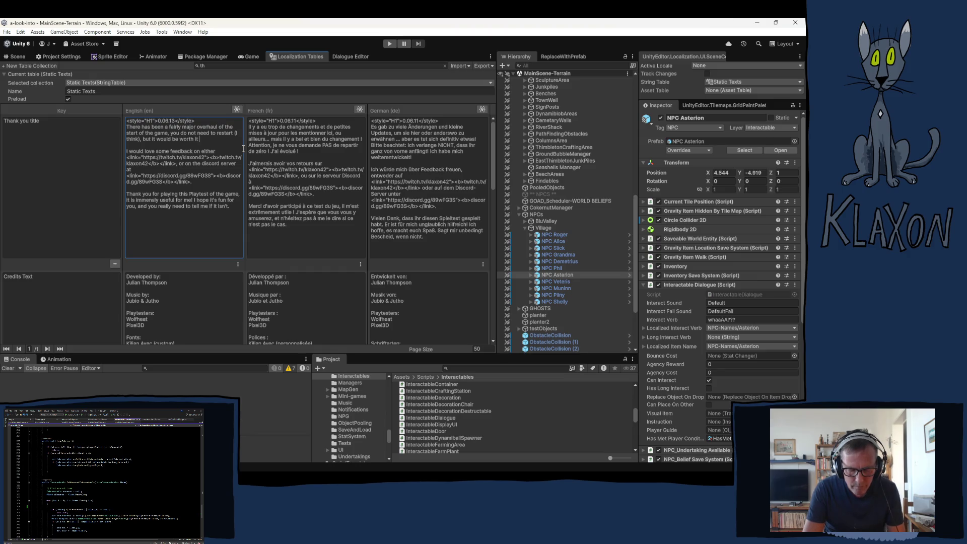
text( to get )
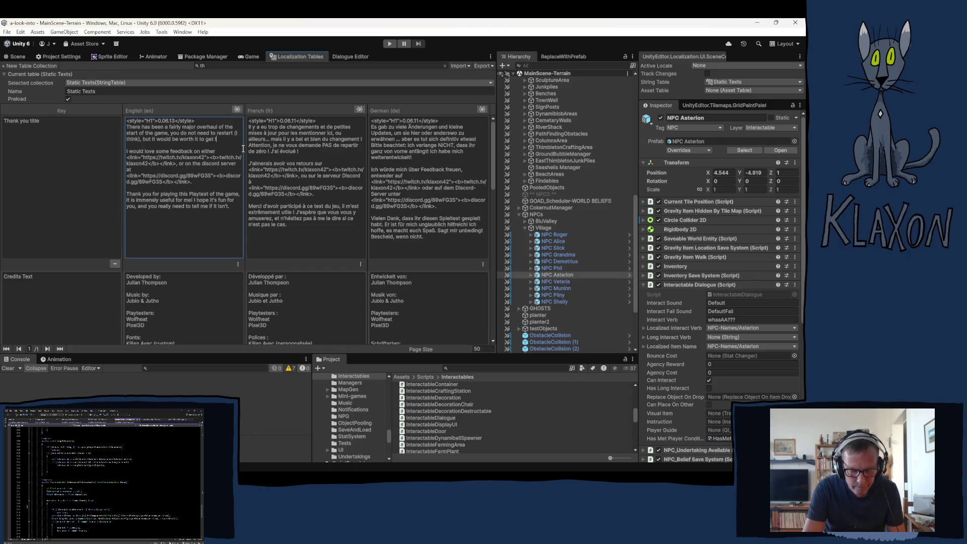
text(the new)
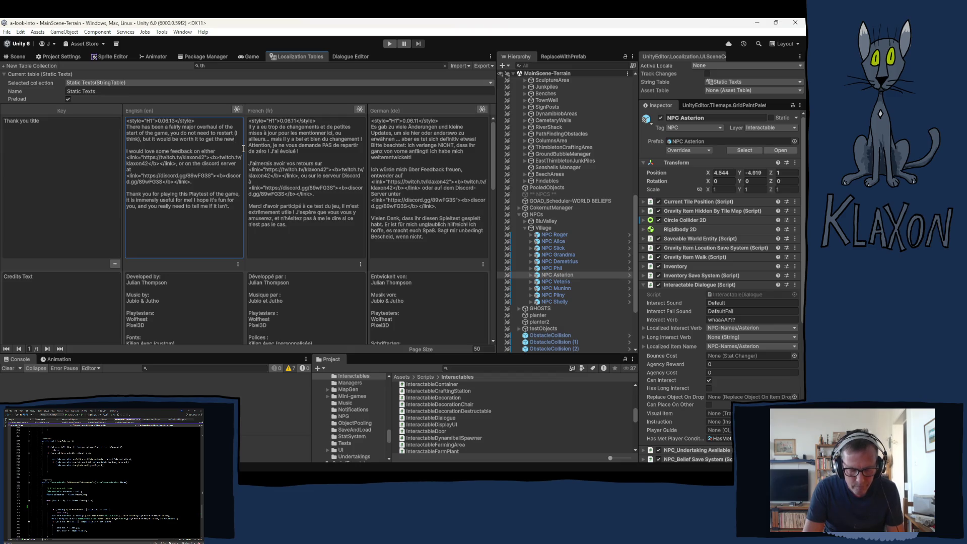
text( ex)
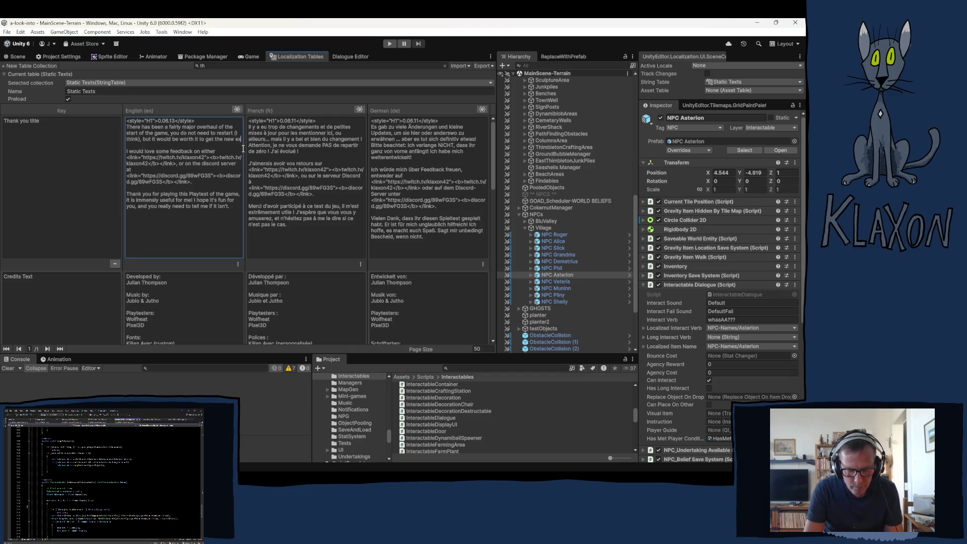
text(perience)
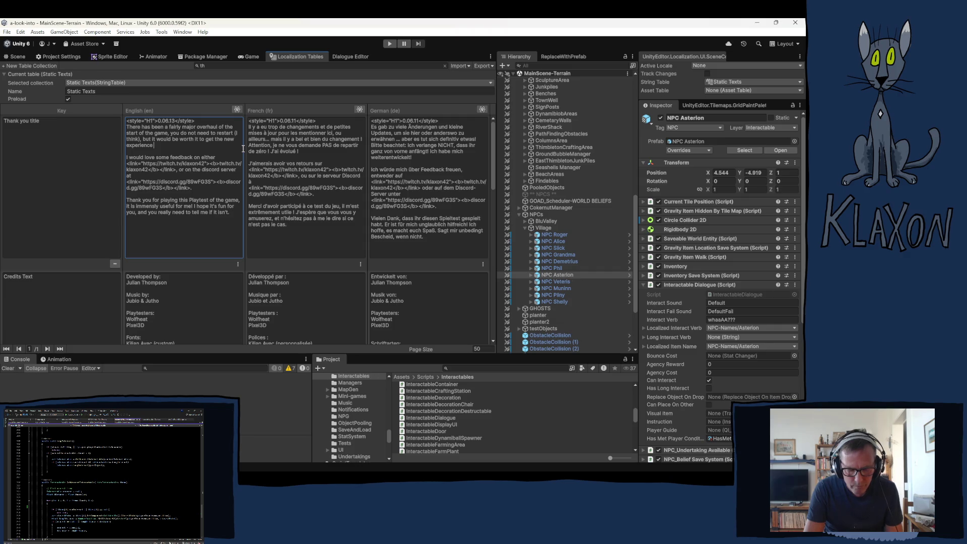
text(at th)
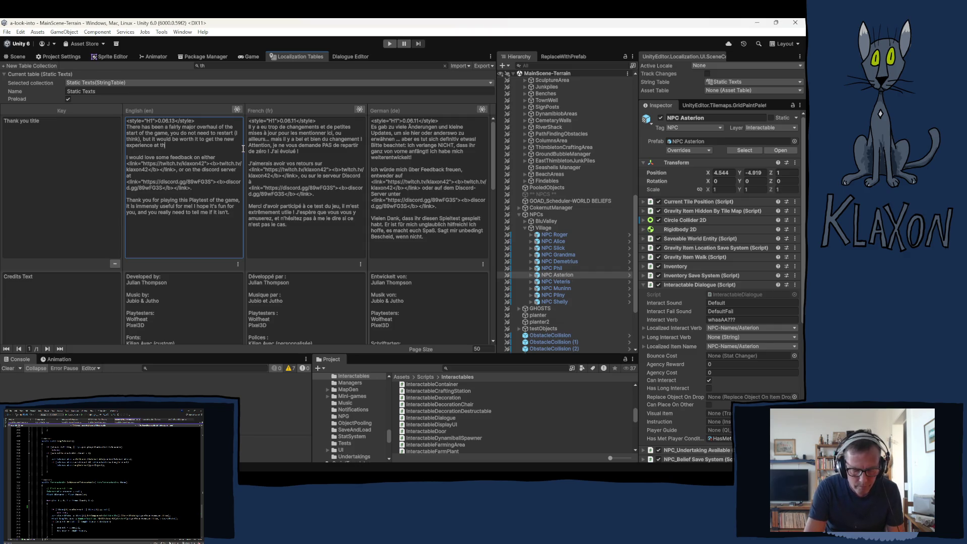
text(e start of the)
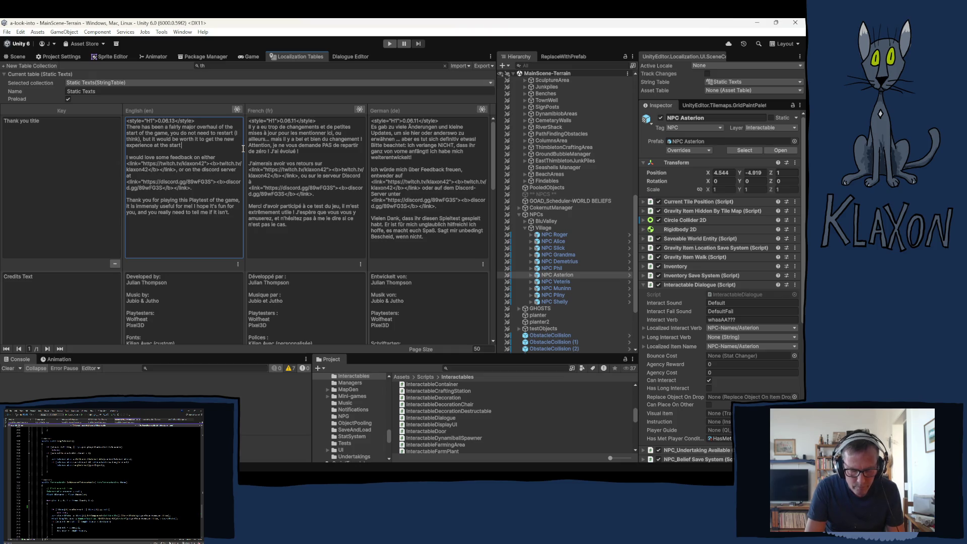
text( game.)
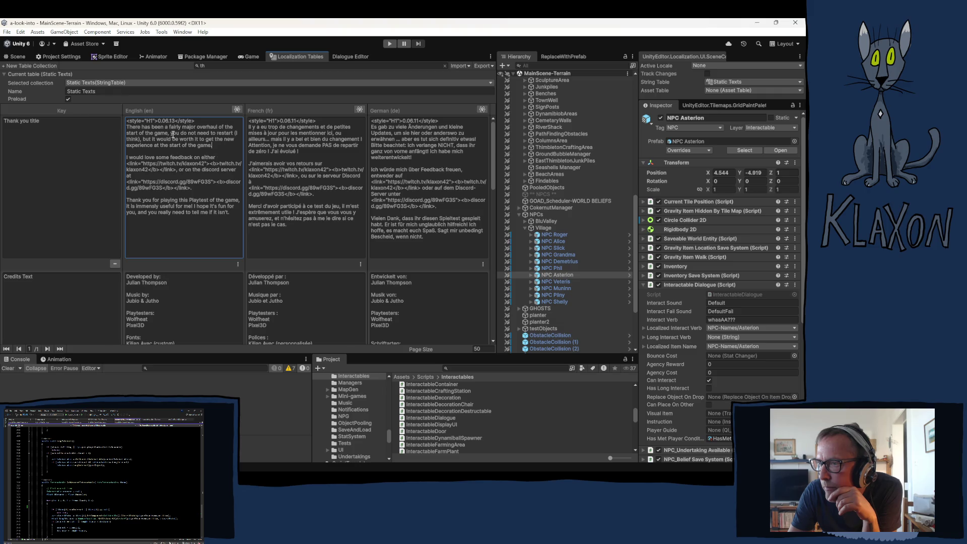
Step: Swap the no-restart sentence for 'I highly suggest restarting to get the new experience.' and select all the English notes
drag(171, 133, 205, 146)
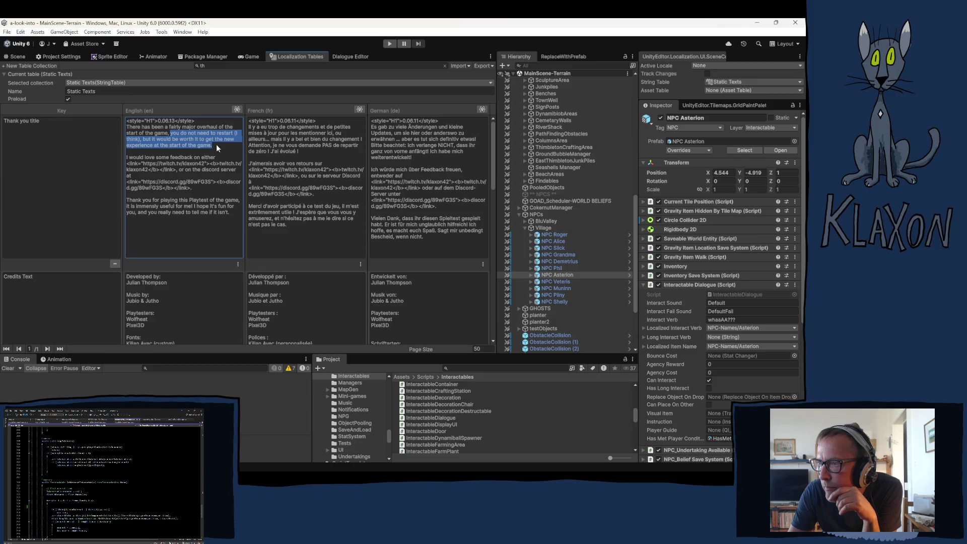
text(I highly suggest restarting)
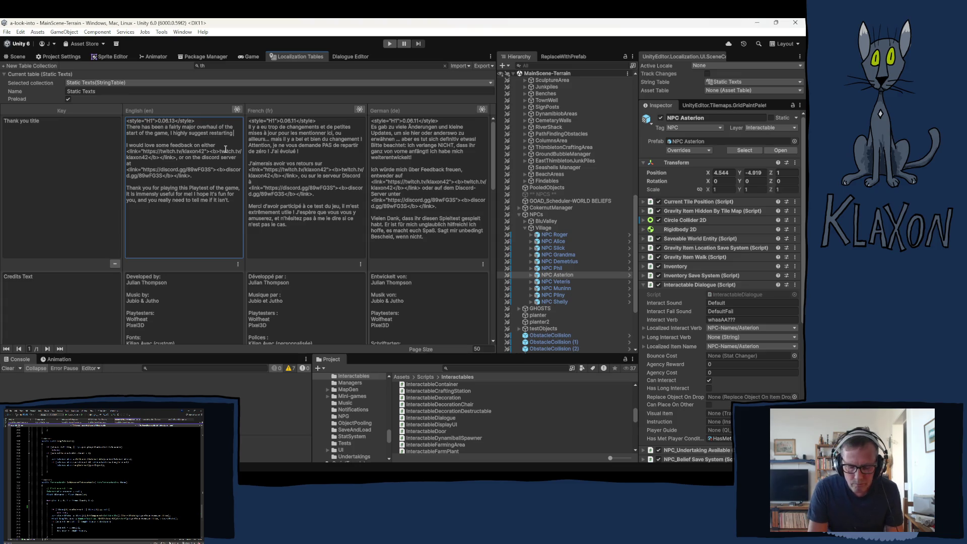
text(to)
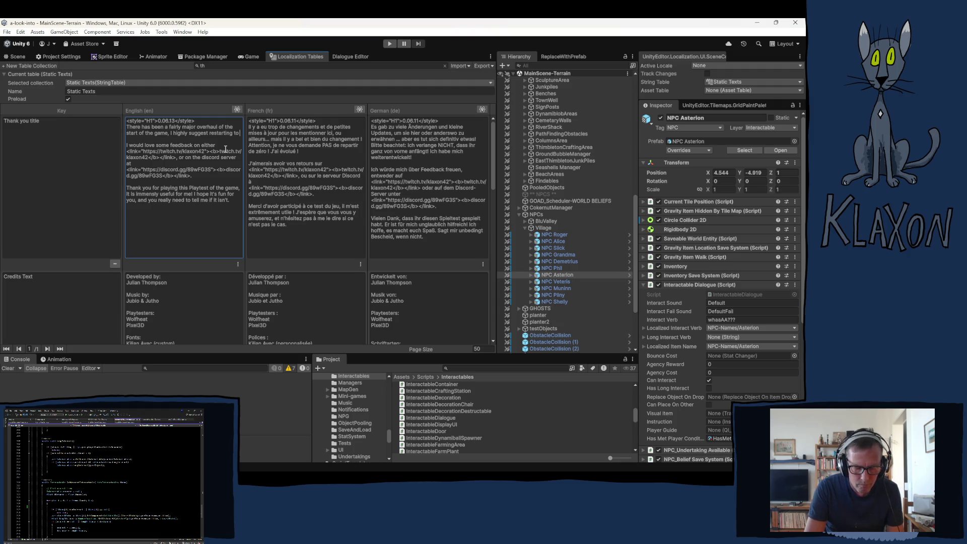
text( get the new ex)
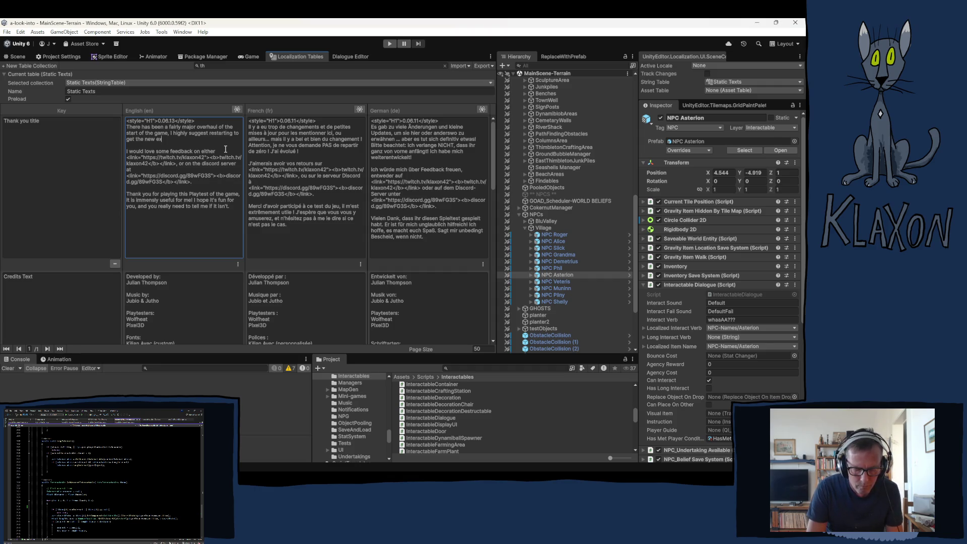
text(perience.)
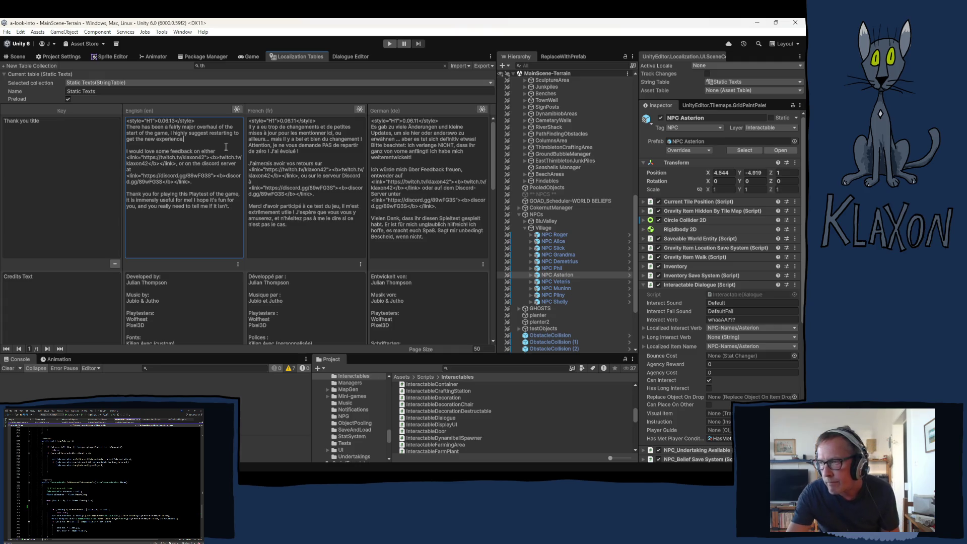
click(214, 225)
key(ctrl+a)
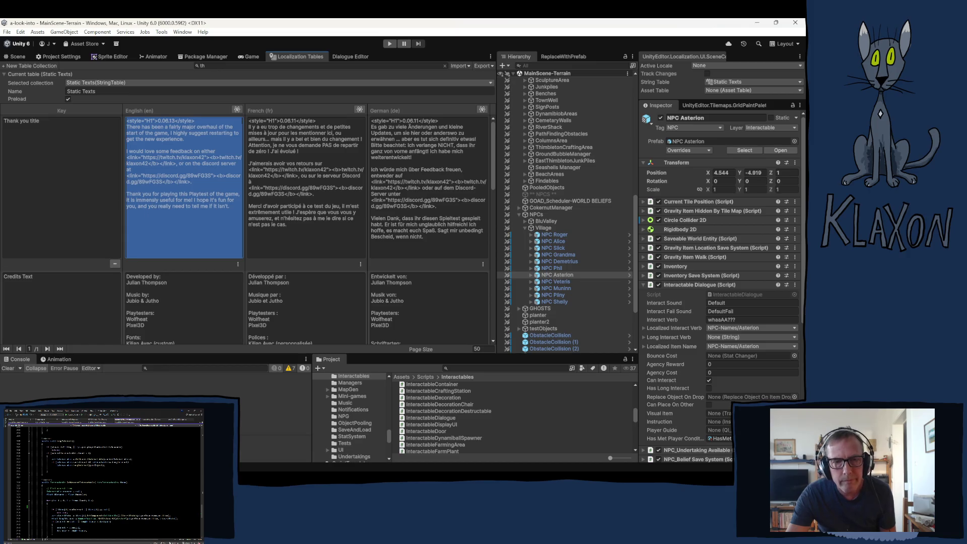
key(alt+Tab)
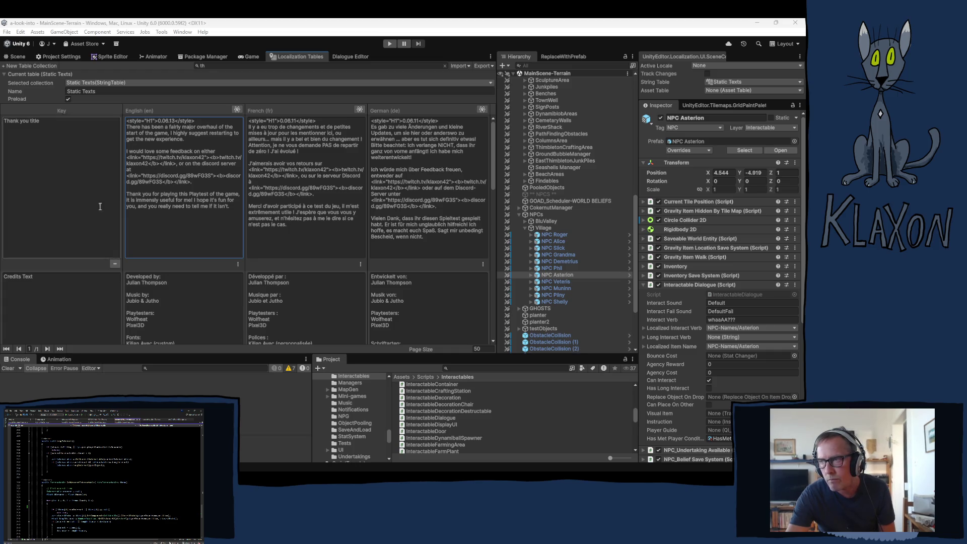
click(139, 136)
drag(128, 126, 200, 139)
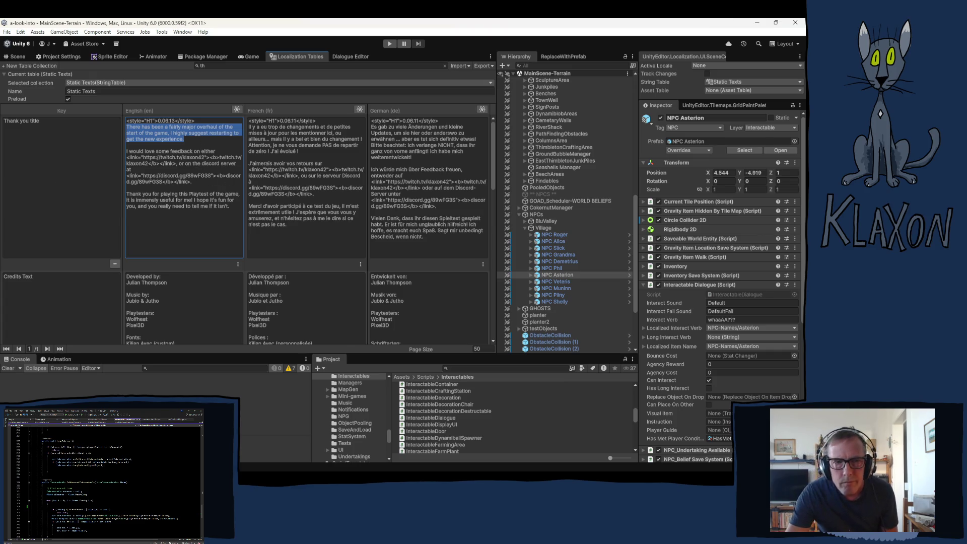
key(alt+Tab)
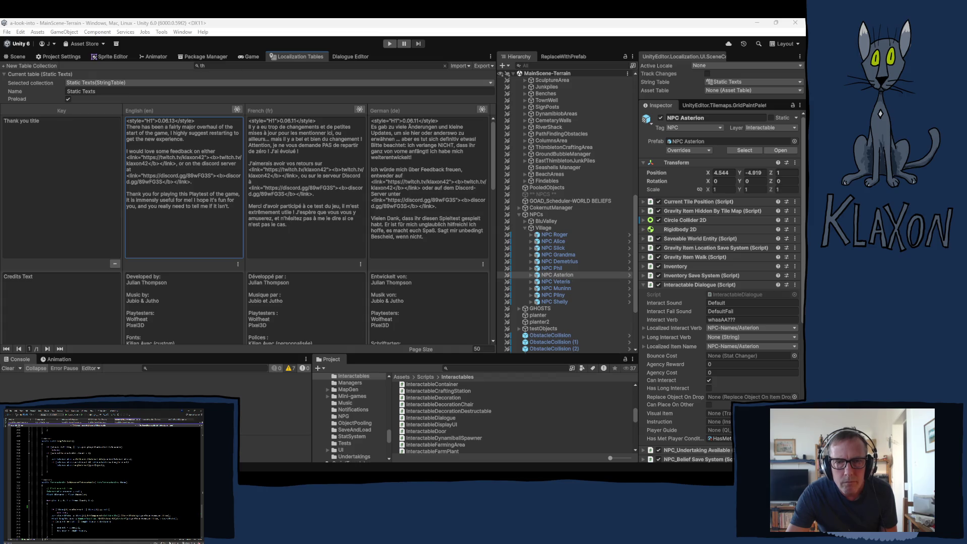
click(250, 127)
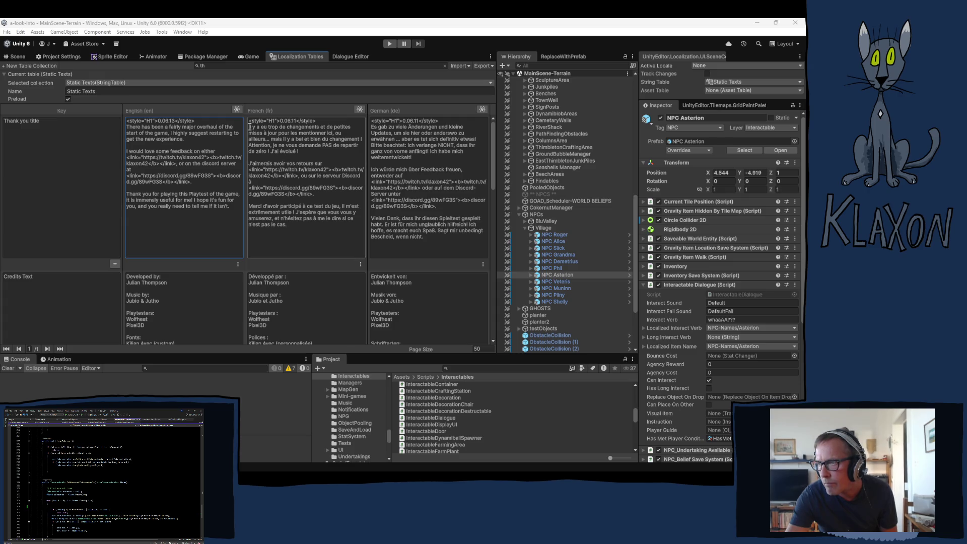
drag(250, 127, 295, 152)
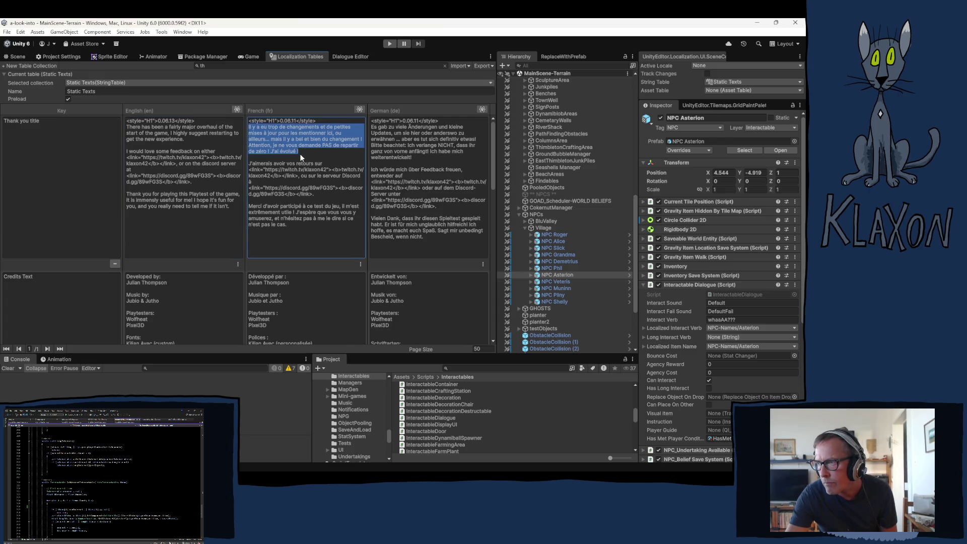
Step: Paste the new French opening paragraph and change 'subi une refonte' to 'été passablement changé'
text(Le début du jeu a subi une refonte assez importante ; je vous recommande vivement de recommencer pour profiter de la nouvelle expérience.)
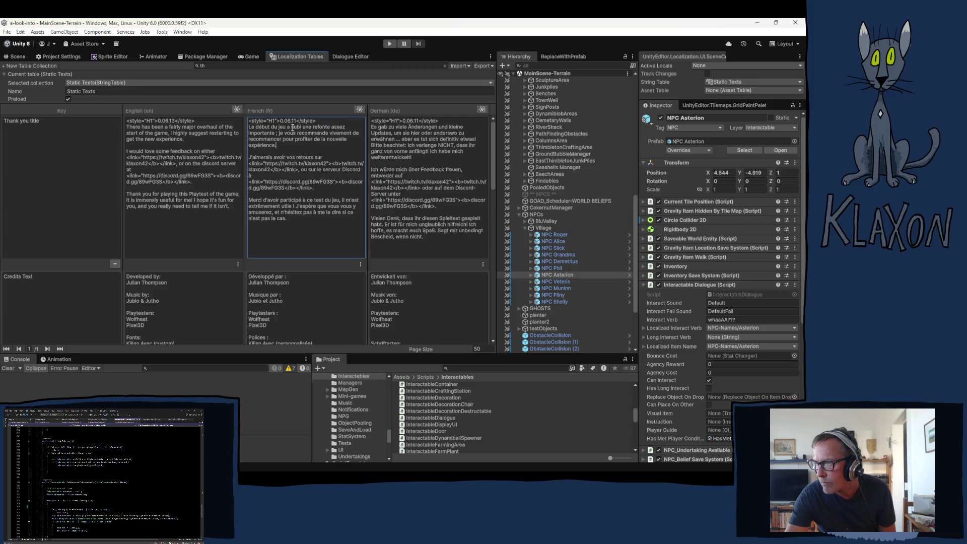
mouse_move(290, 128)
mouse_down()
mouse_move(332, 128)
mouse_move(279, 133)
mouse_up()
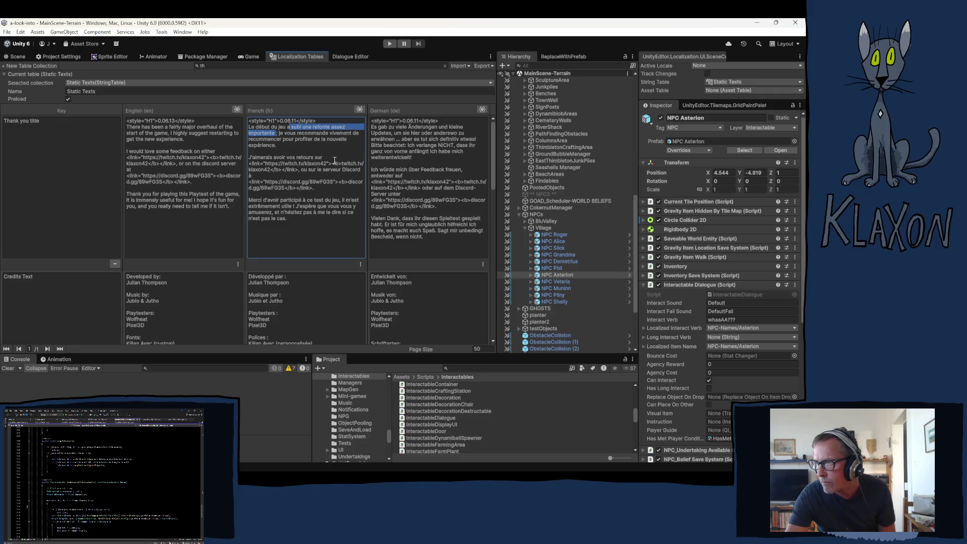
key(BackSpace)
text(été)
text( passableme)
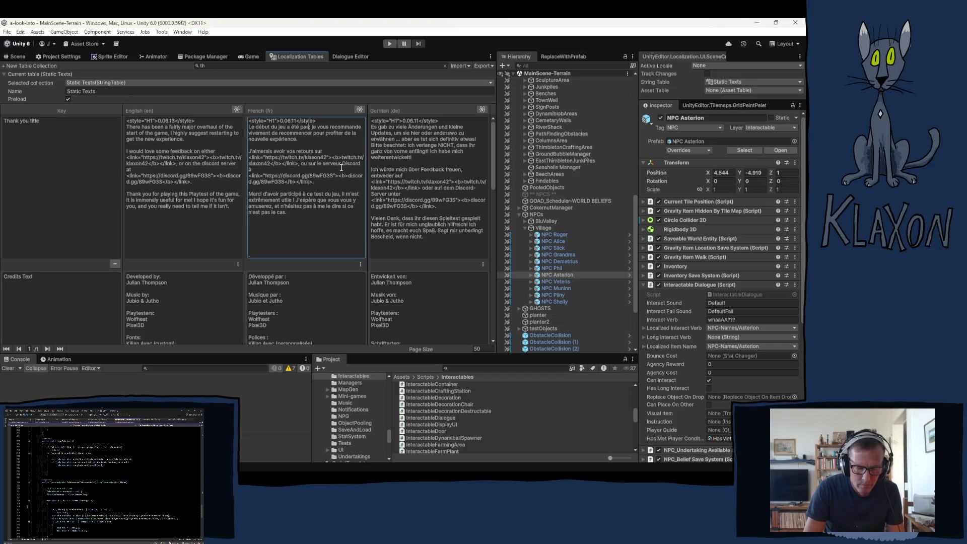
text(nt chan)
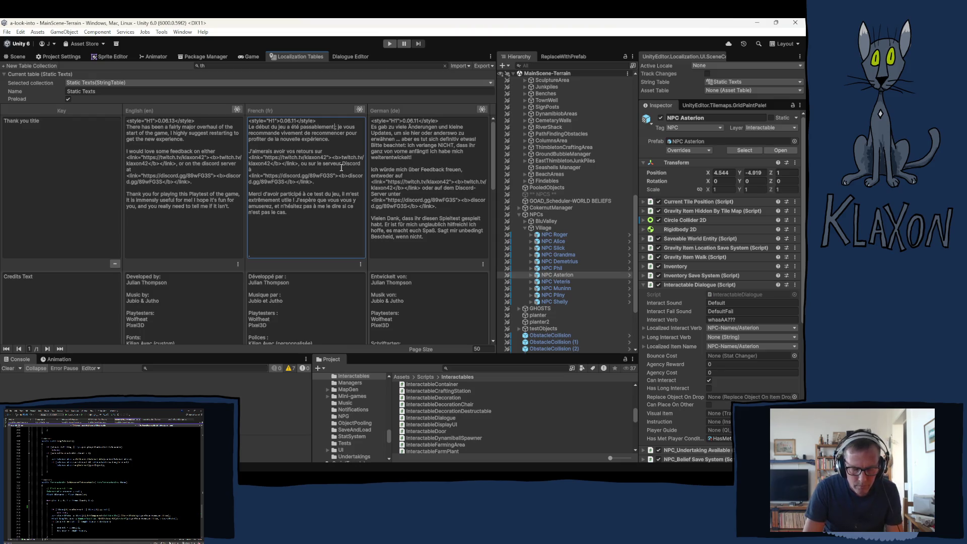
text(g)
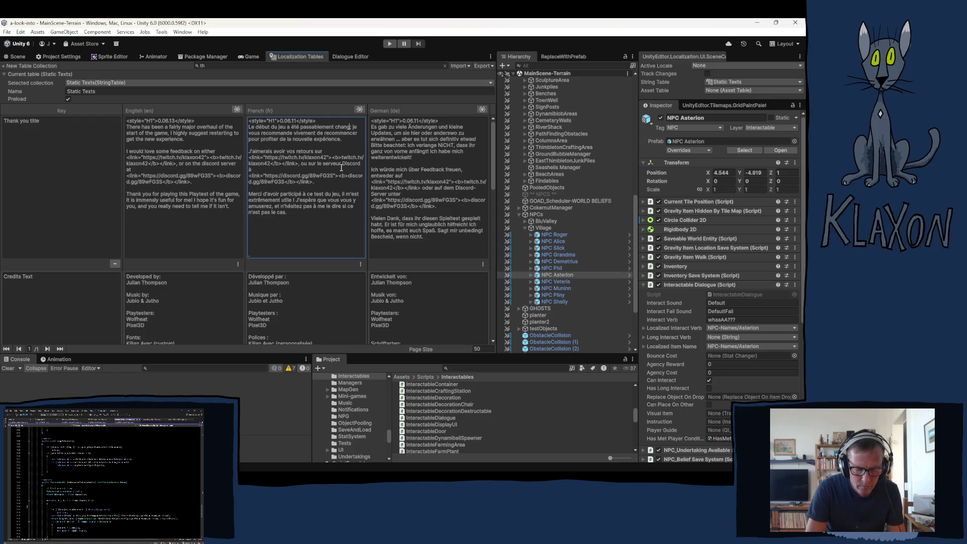
text(e)
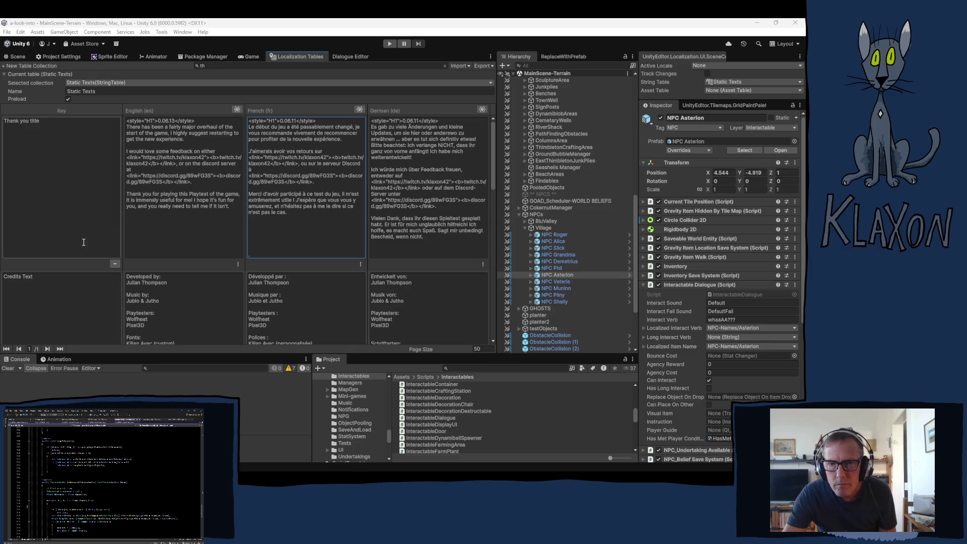
key(Tab)
Step: Paste the new German translation over the German opening paragraph
drag(371, 127, 427, 155)
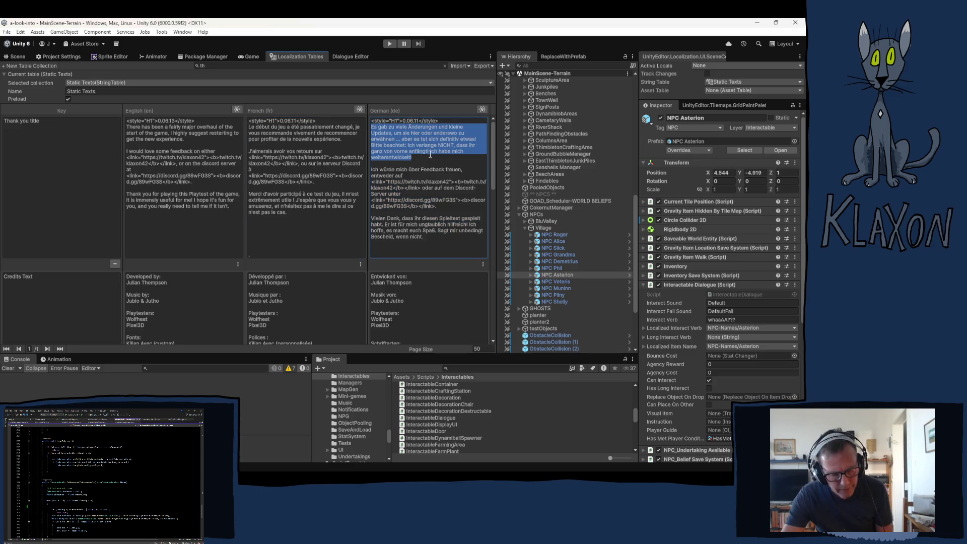
text(Der Spielstart wurde grundlegend überarbeitet. Ich empfehle dringend, das Spiel neu zu starten, um die neue Spielerfahrung zu erhalten.)
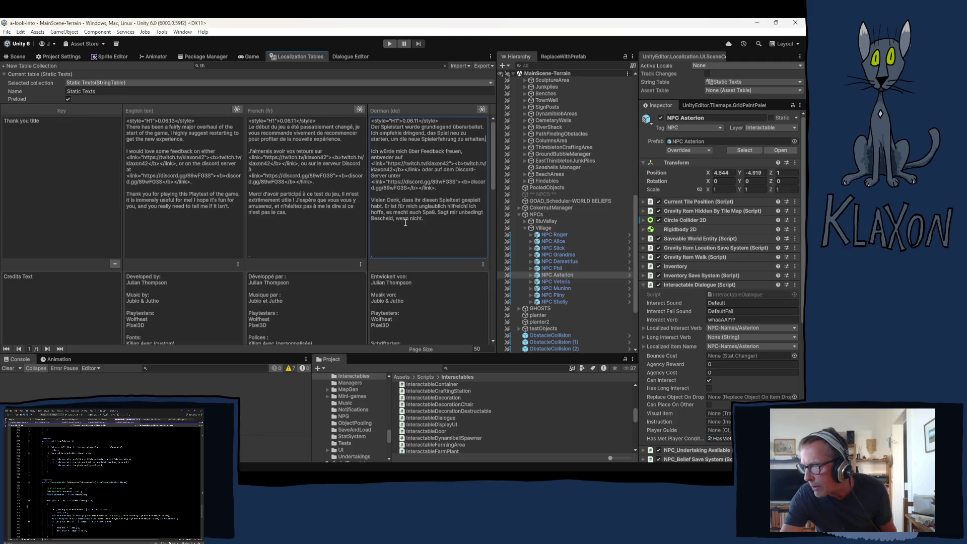
scroll(179, 260, down, 2)
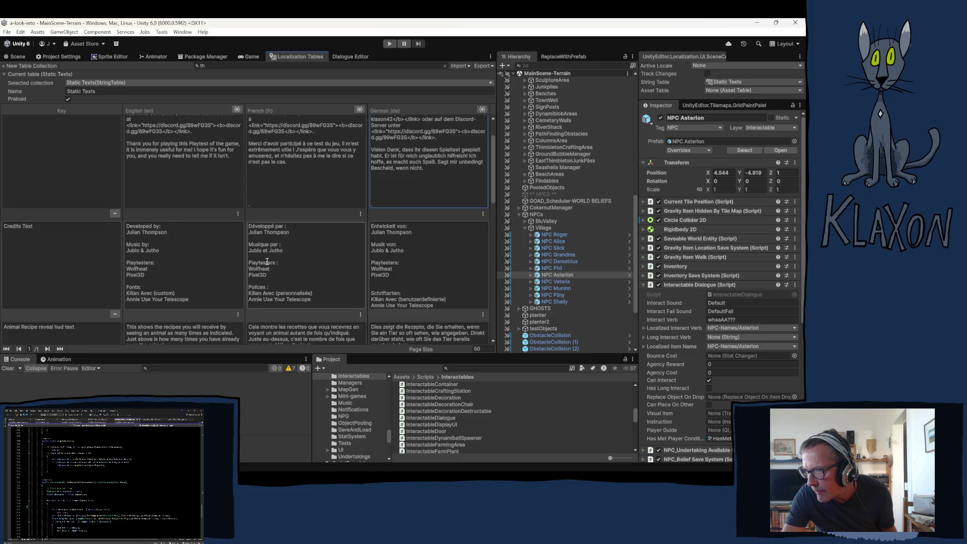
scroll(246, 274, up, 3)
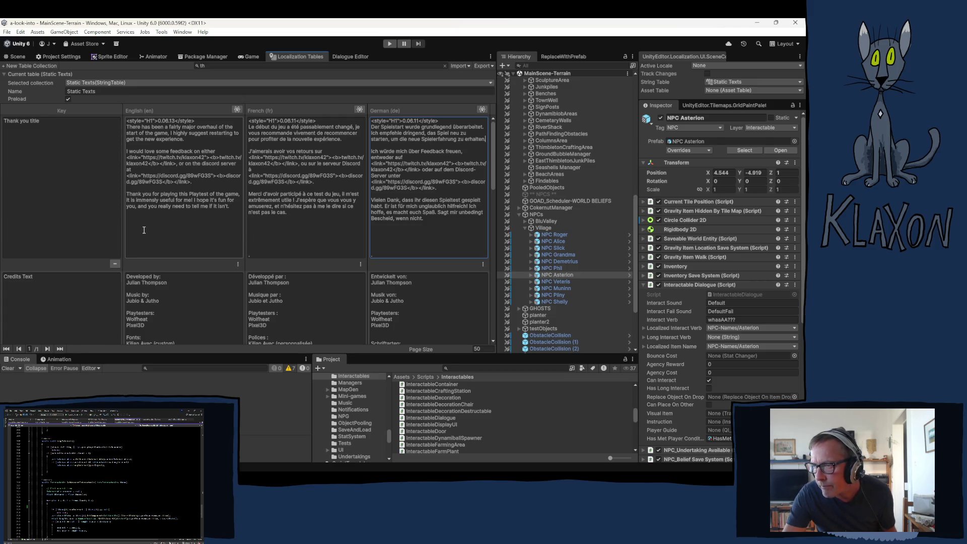
click(210, 194)
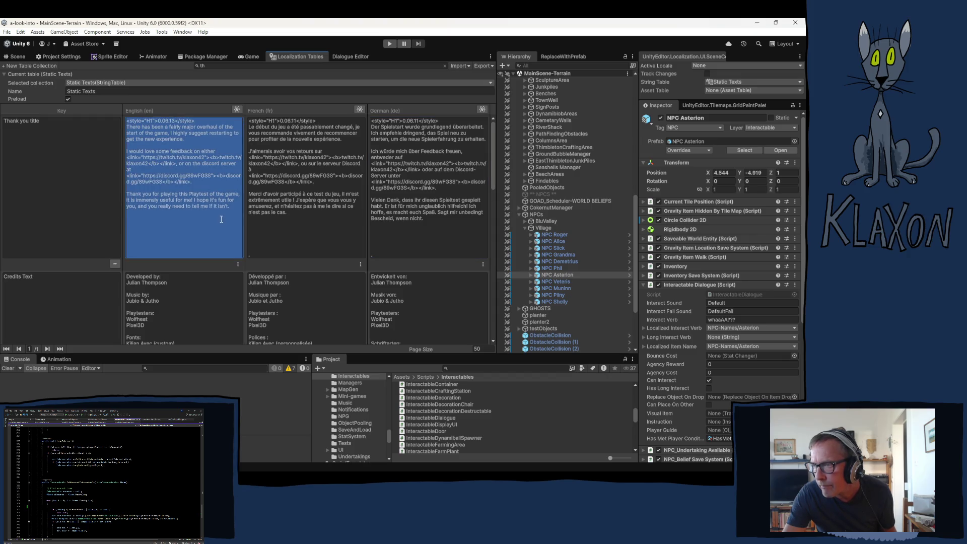
Step: Change 'Playtest' to 'version' in the English closing thank-you paragraph
click(210, 194)
drag(190, 194, 199, 195)
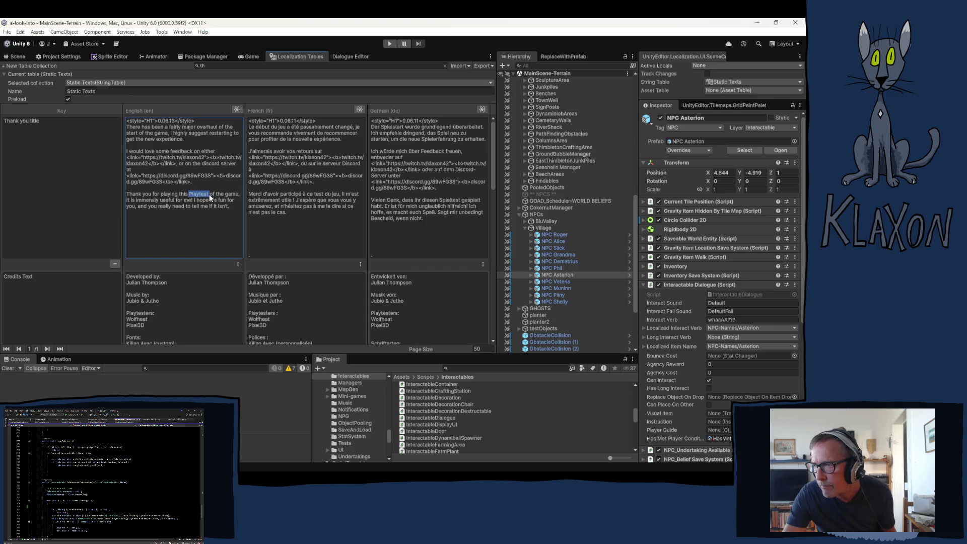
click(273, 212)
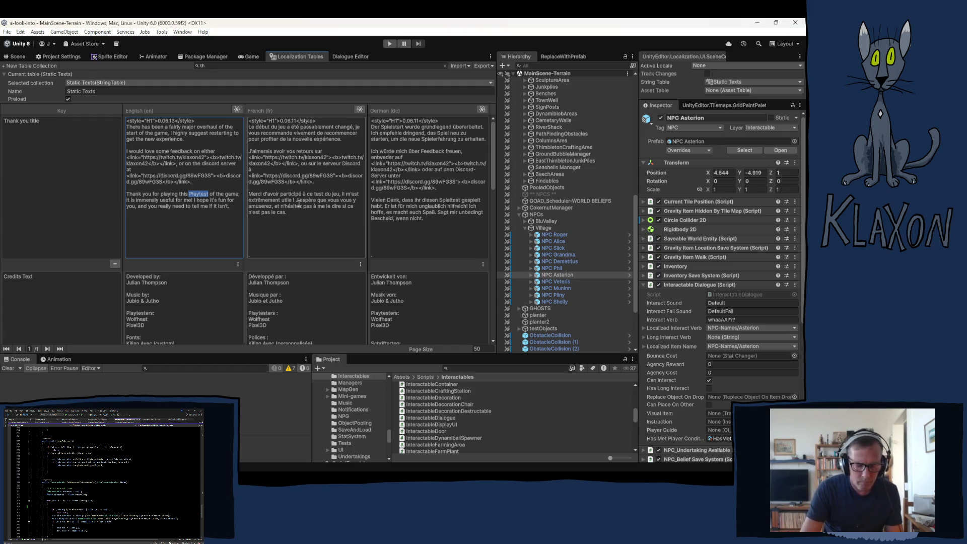
text(version)
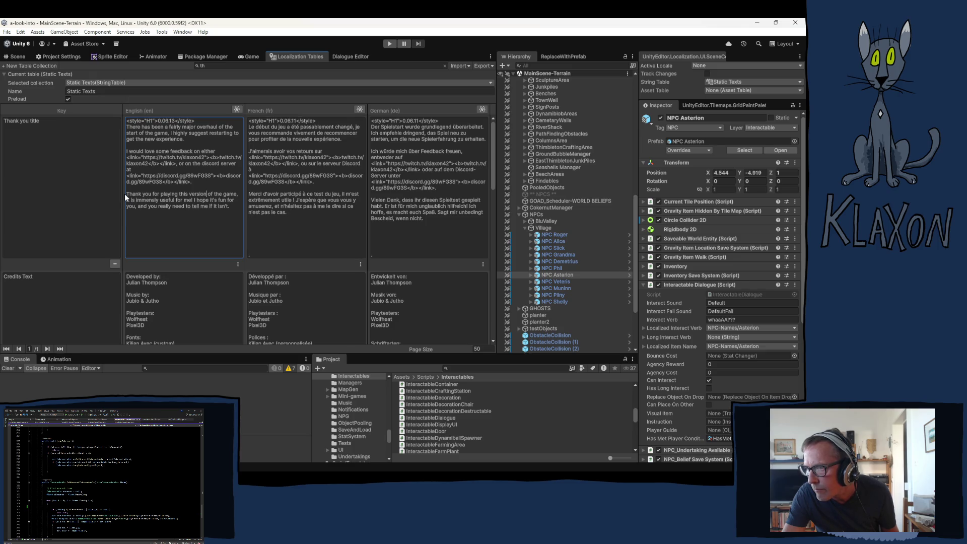
Step: Take the English closing paragraph for translation and select the German closing paragraph
drag(127, 194, 223, 206)
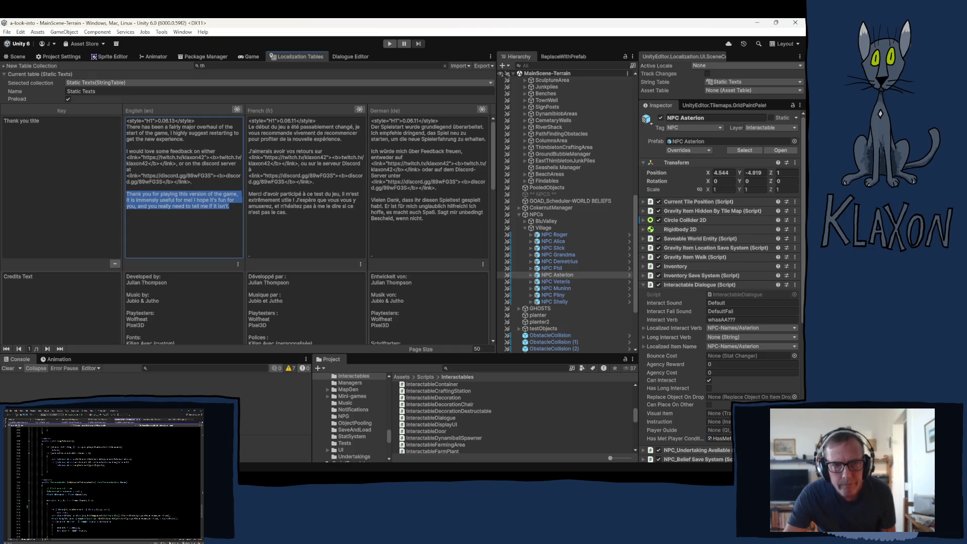
key(alt+Tab)
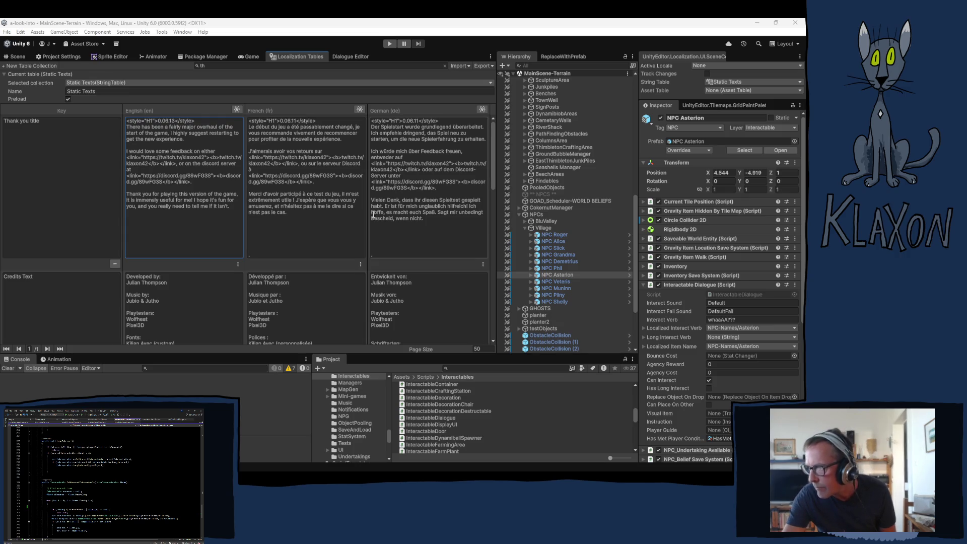
drag(371, 200, 422, 219)
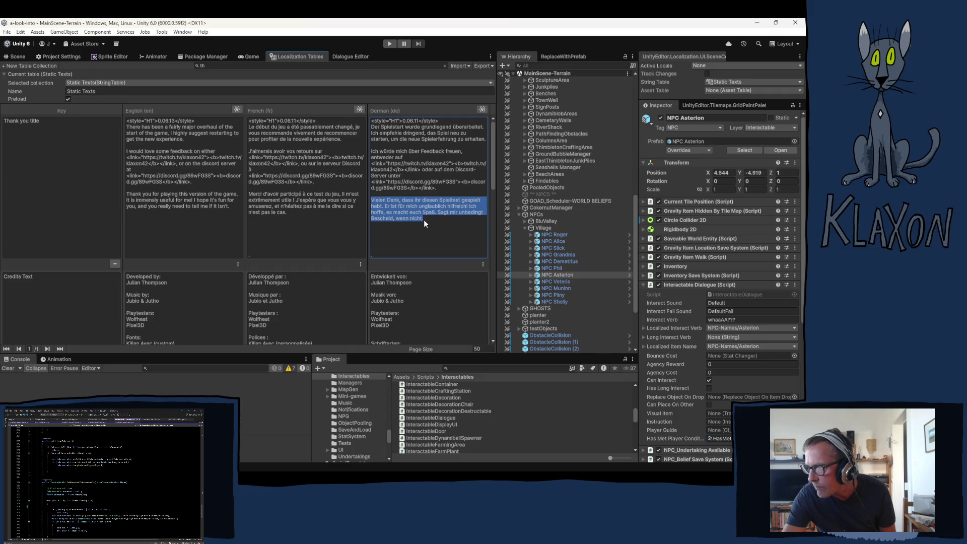
Step: Paste the new closing-paragraph translations into the German and French cells
text(Vielen Dank, dass Sie diese Version des Spiels spielen, sie ist ungemein hilfreich für mich! Ich hoffe, sie macht Ihnen Spaß, und Sie müssen mir unbedingt Bescheid geben, falls nicht.)
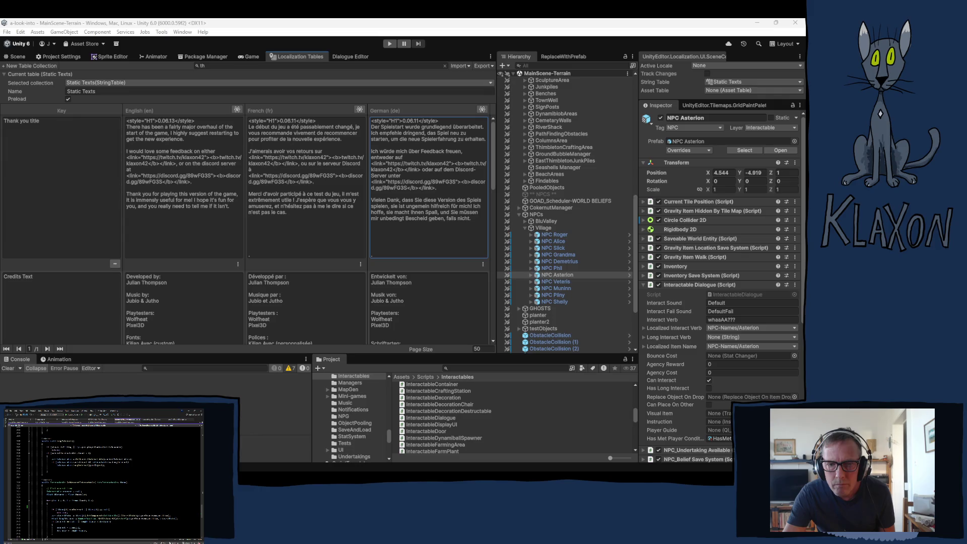
click(250, 194)
drag(250, 194, 294, 212)
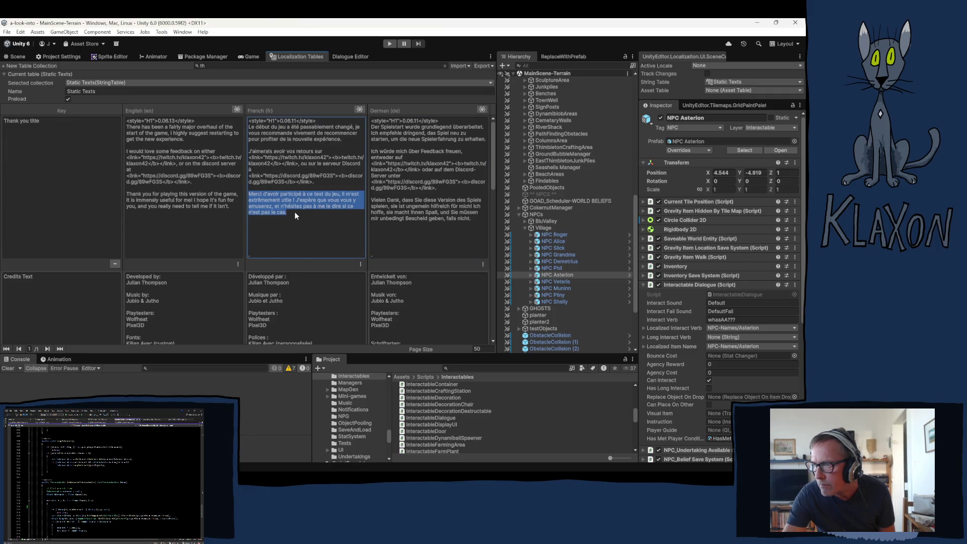
text(Merci d'avoir joué à cette version du jeu, elle m'est extrêmement utile ! J'espère que vous l'apprécierez, et n'hésitez surtout pas à me dire si ce n'est pas le cas.)
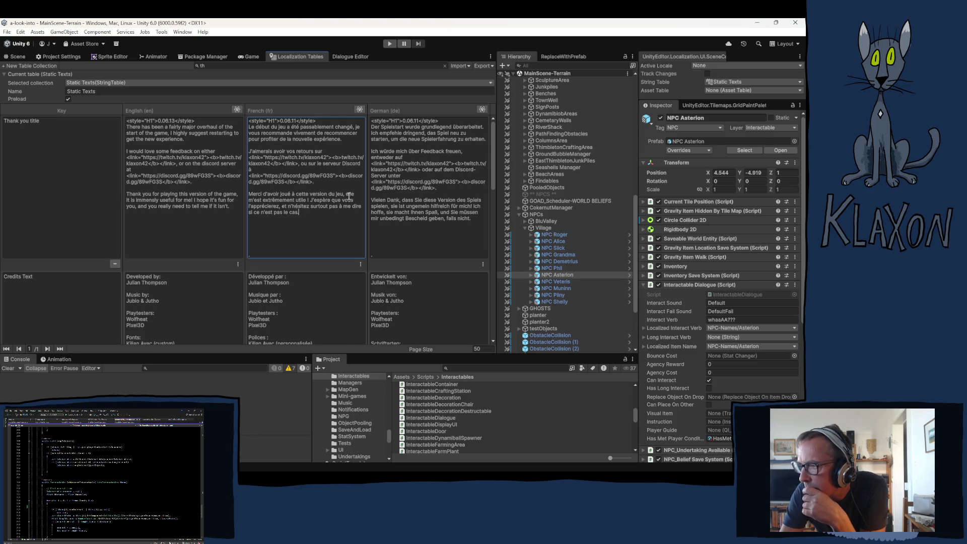
Step: Replace 'elle m'est' with 'c'est' in the French closing paragraph
drag(329, 196, 257, 199)
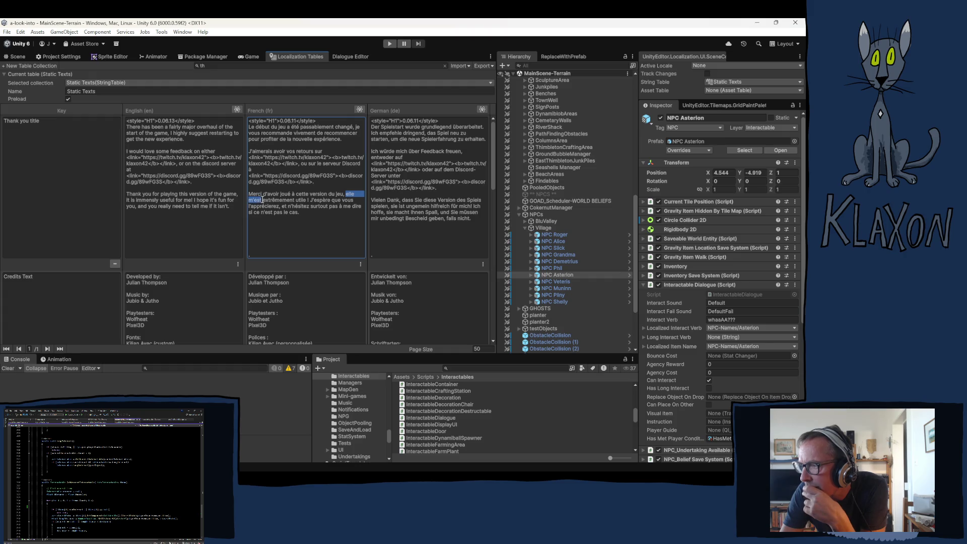
text(c)
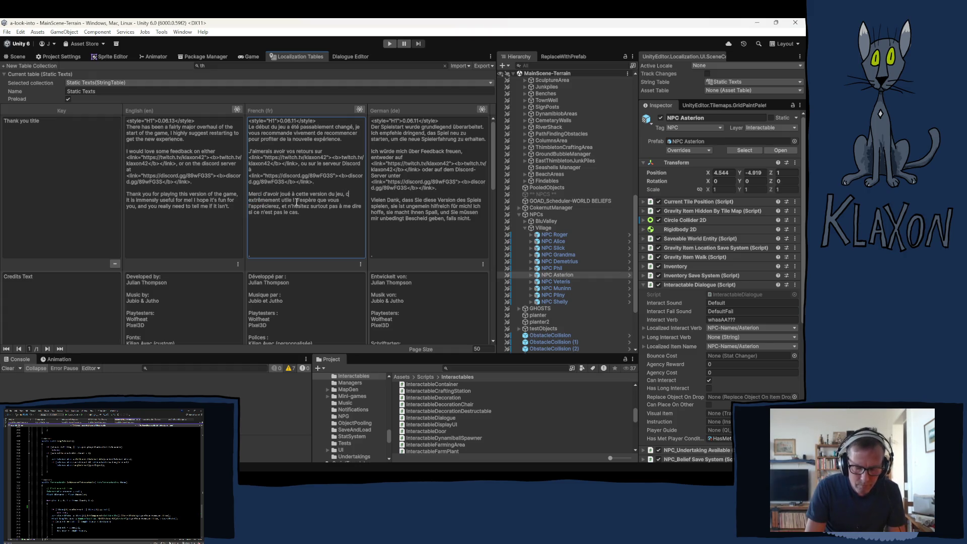
text('est)
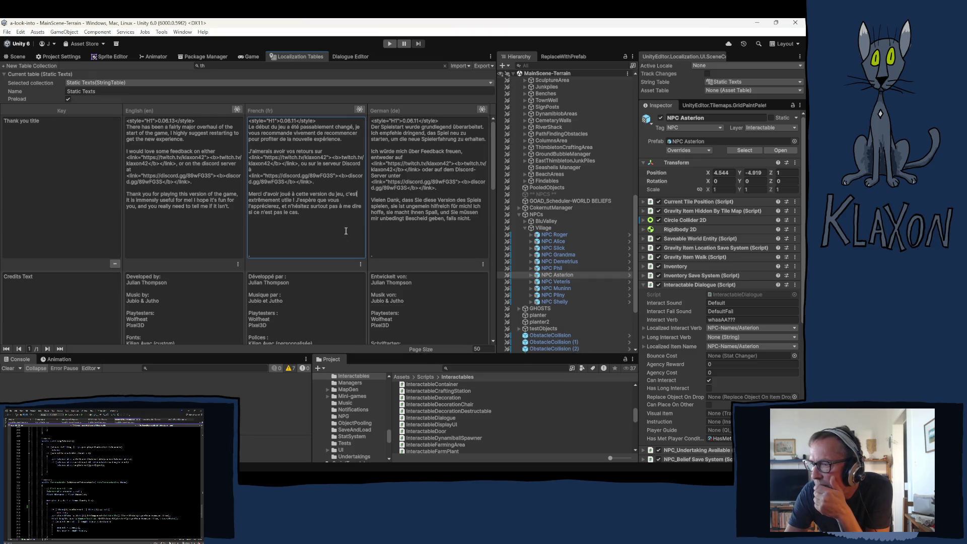
scroll(332, 237, down, 3)
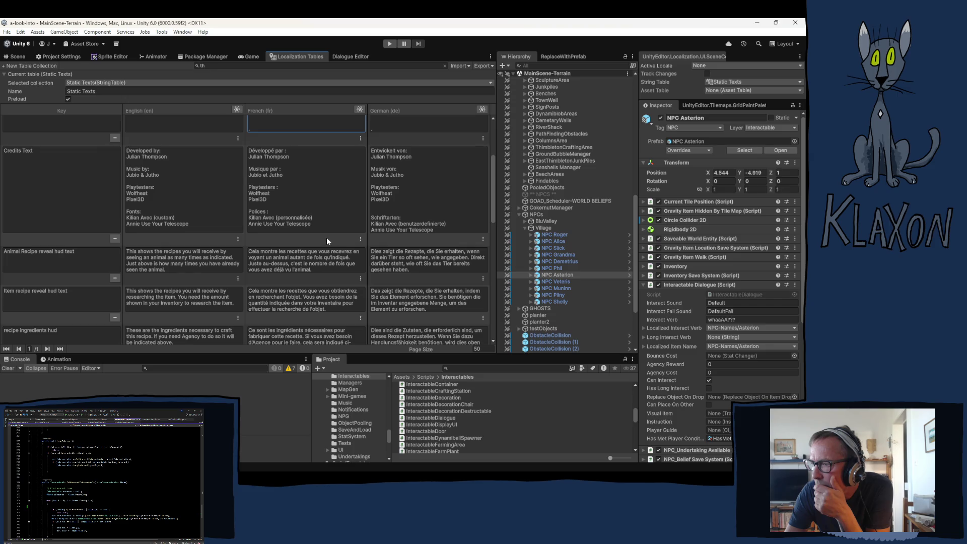
scroll(326, 237, up, 3)
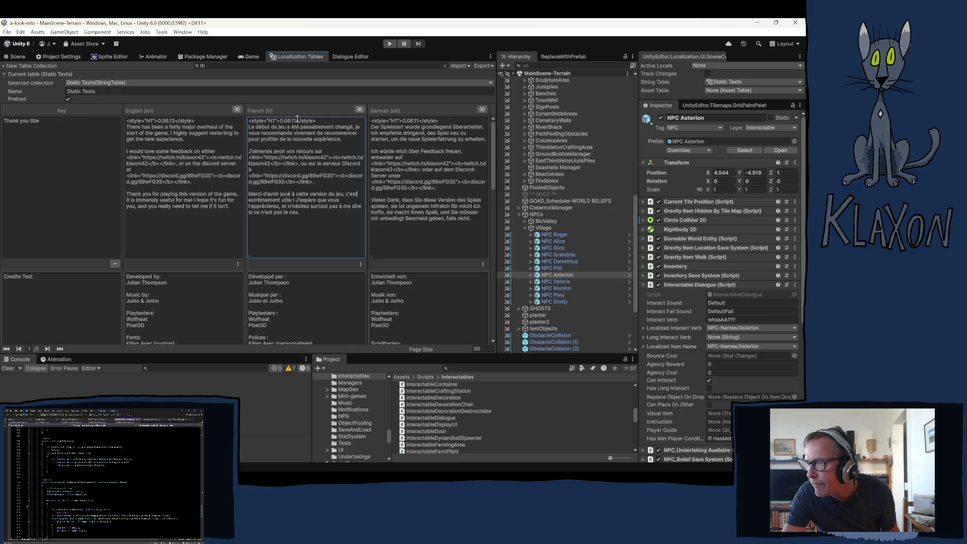
Step: Update the French and German version numbers to 0.06.13 and run the game in Play mode
drag(296, 121, 294, 121)
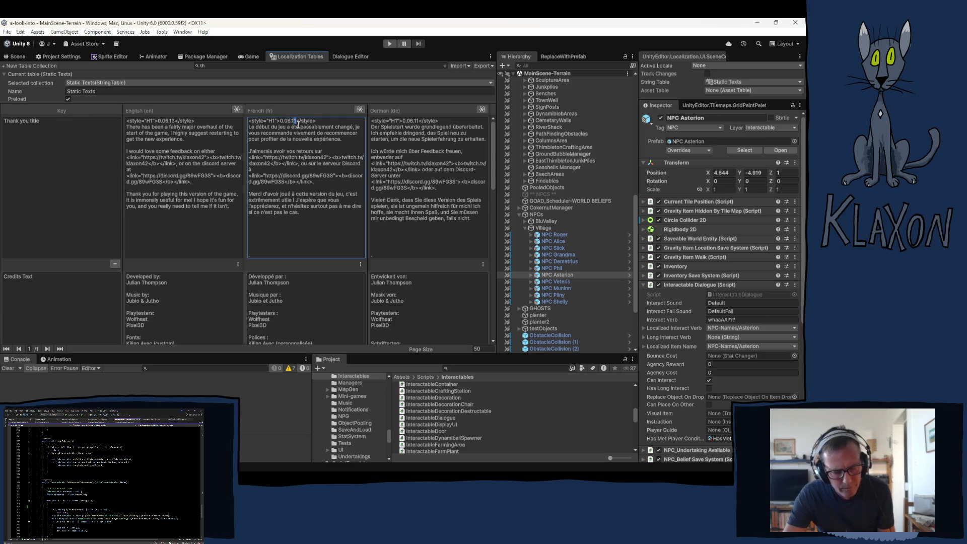
text(3)
click(419, 121)
key(BackSpace)
text(3)
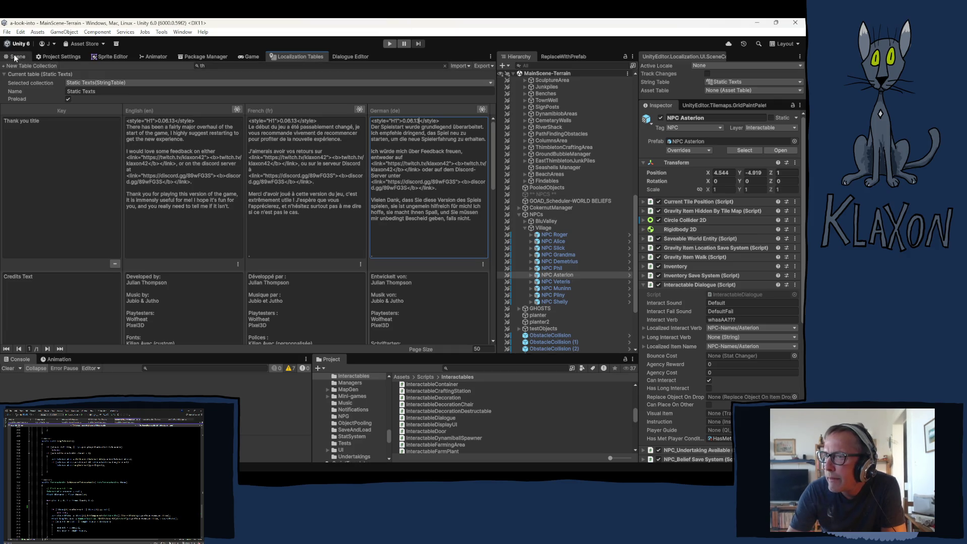
click(389, 43)
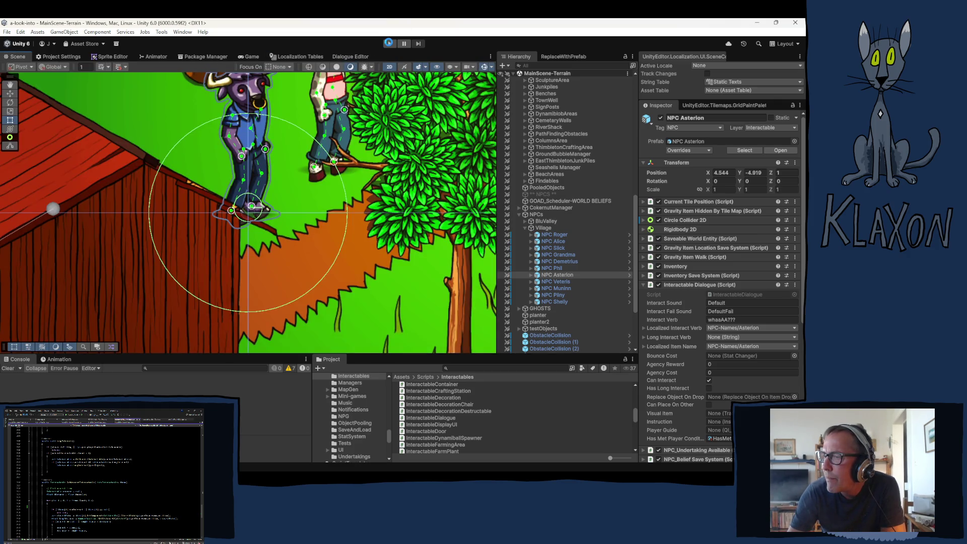
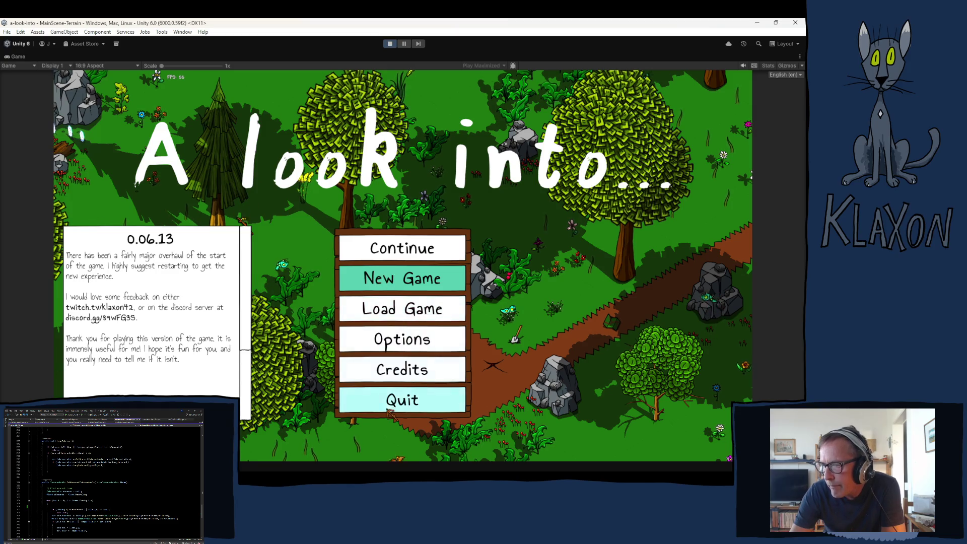
Step: Stop play mode and dismiss the leftover context menu to return to the farm scene
click(391, 44)
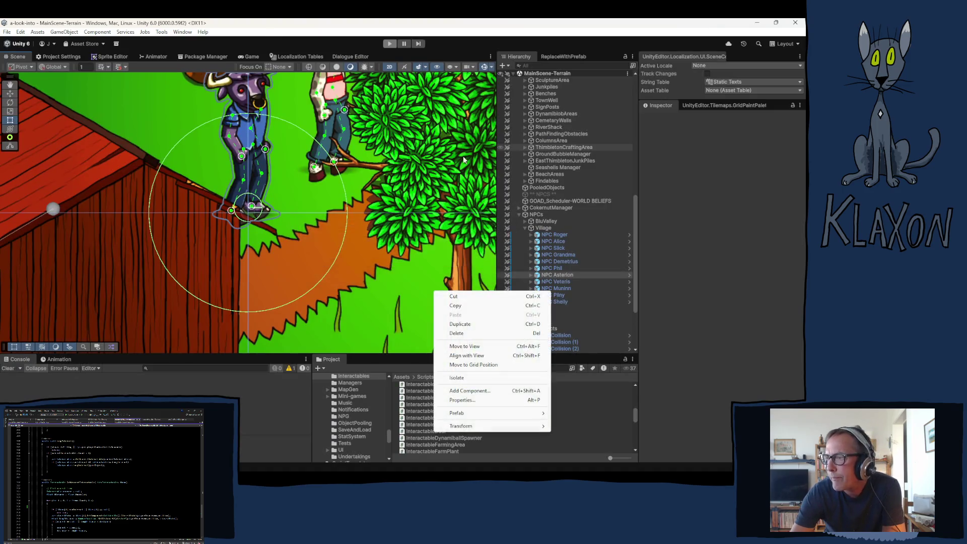
click(438, 235)
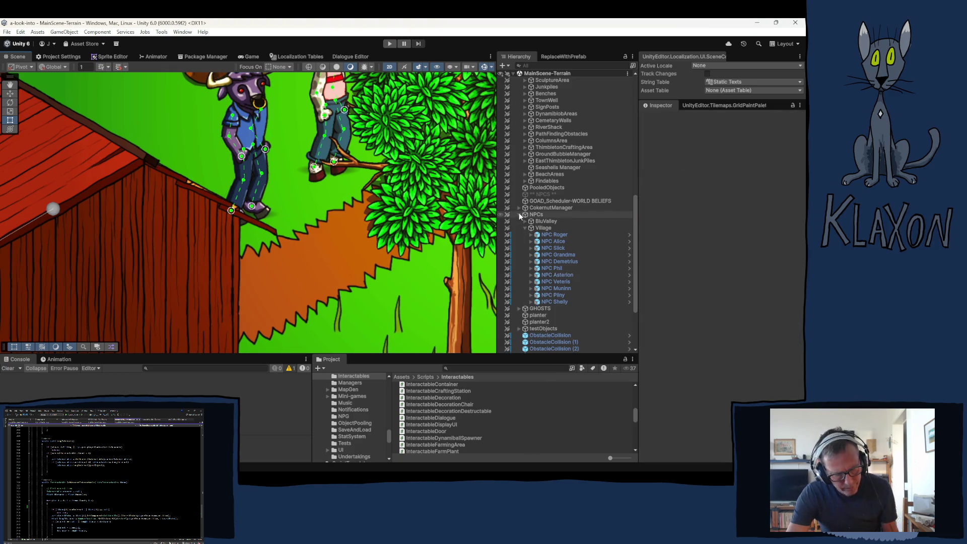
Step: Collapse WorldObjectsHolder and expand GameManager in the Hierarchy to list its children
scroll(519, 213, up, 10)
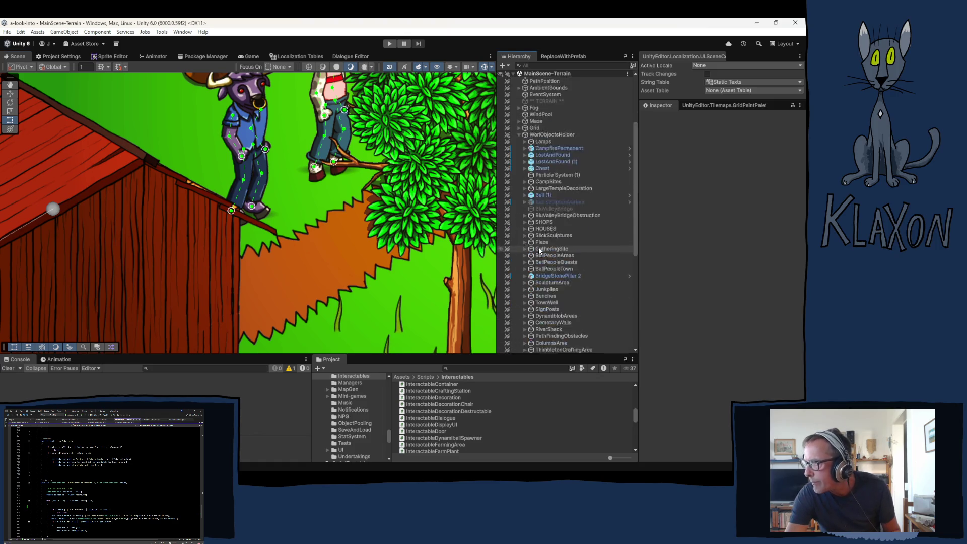
scroll(539, 247, up, 2)
click(519, 160)
scroll(558, 200, up, 4)
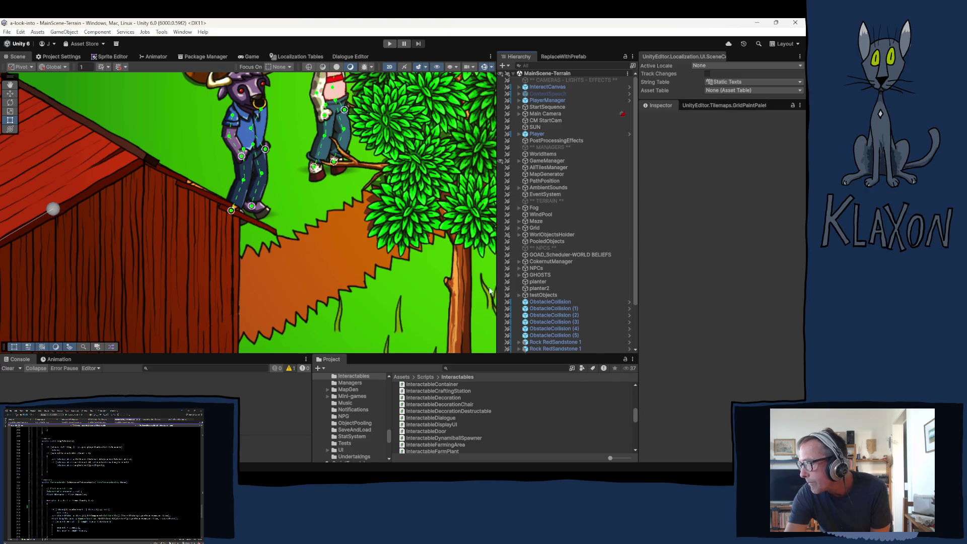
click(518, 161)
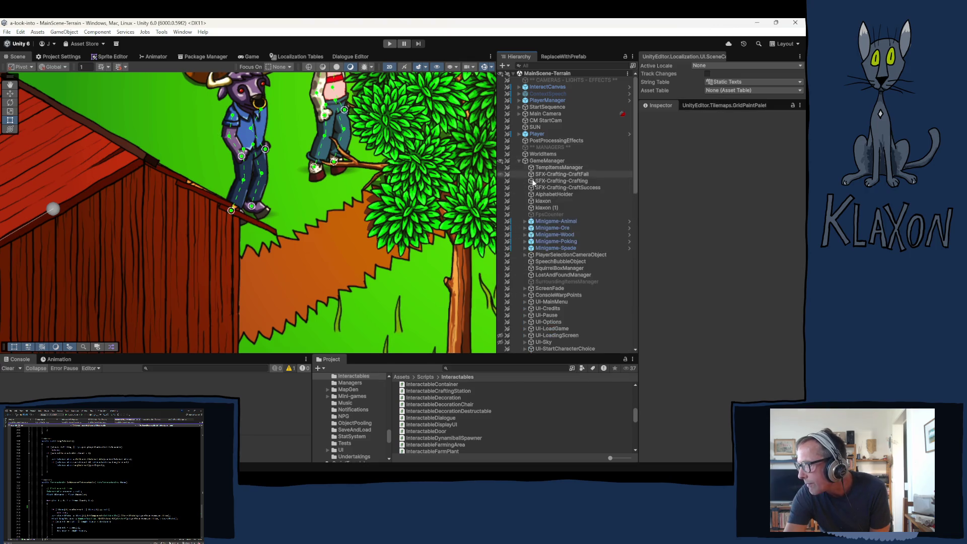
scroll(532, 179, down, 5)
Step: Deactivate the FPS counter and Console objects under Canvas, then collapse Canvas again
click(525, 320)
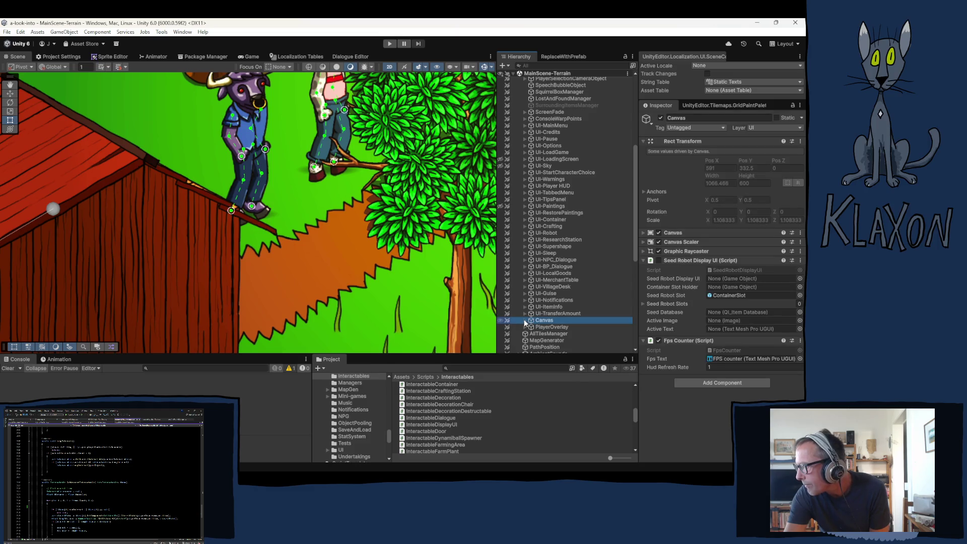
click(524, 320)
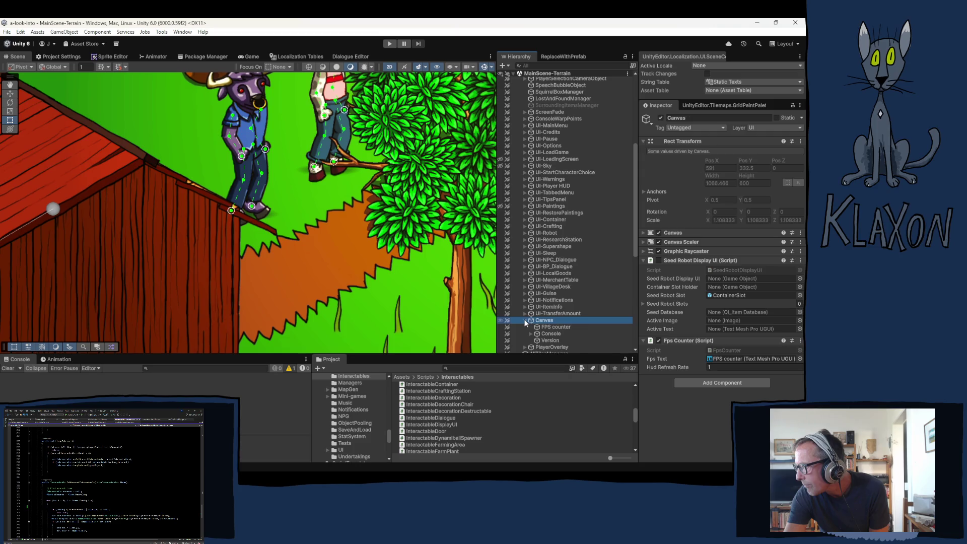
click(553, 334)
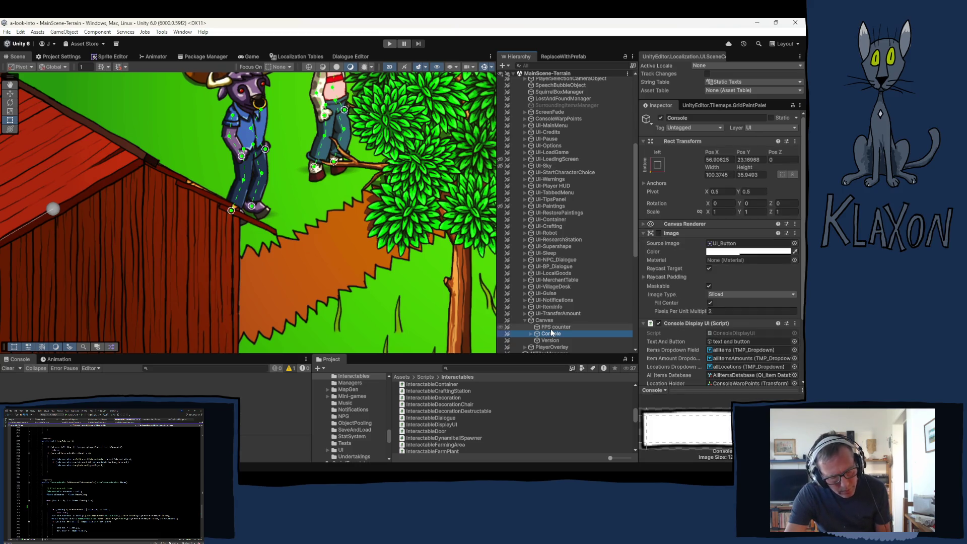
ctrl+click(557, 329)
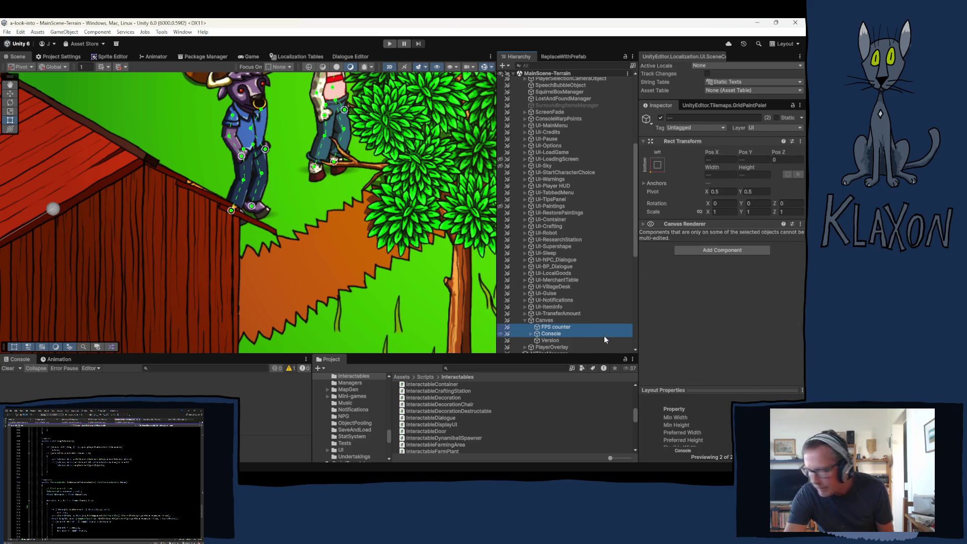
click(661, 118)
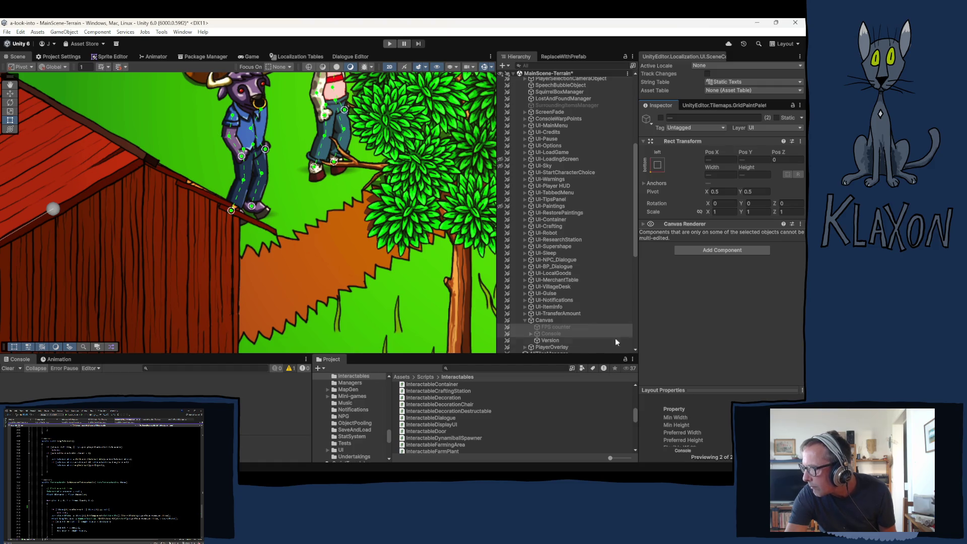
click(524, 320)
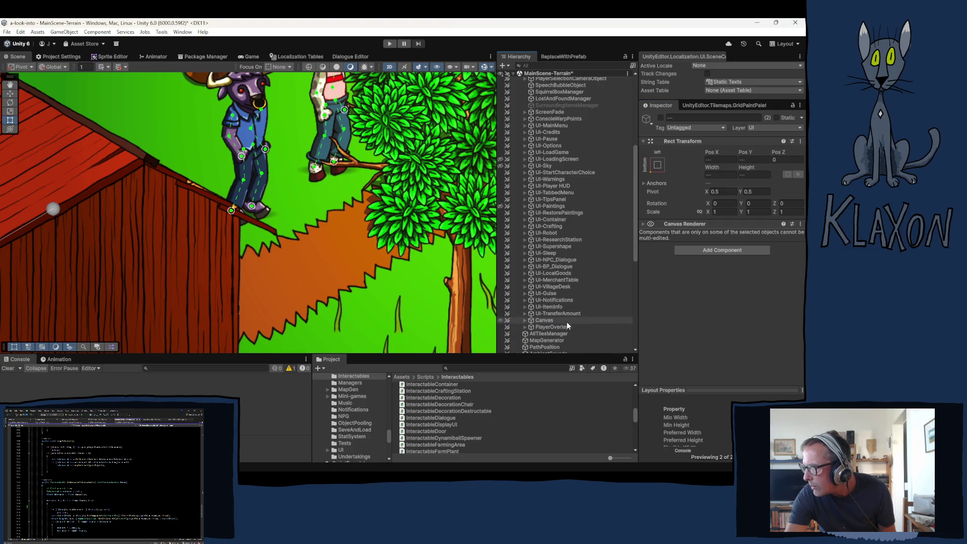
scroll(567, 322, down, 5)
scroll(592, 323, down, 5)
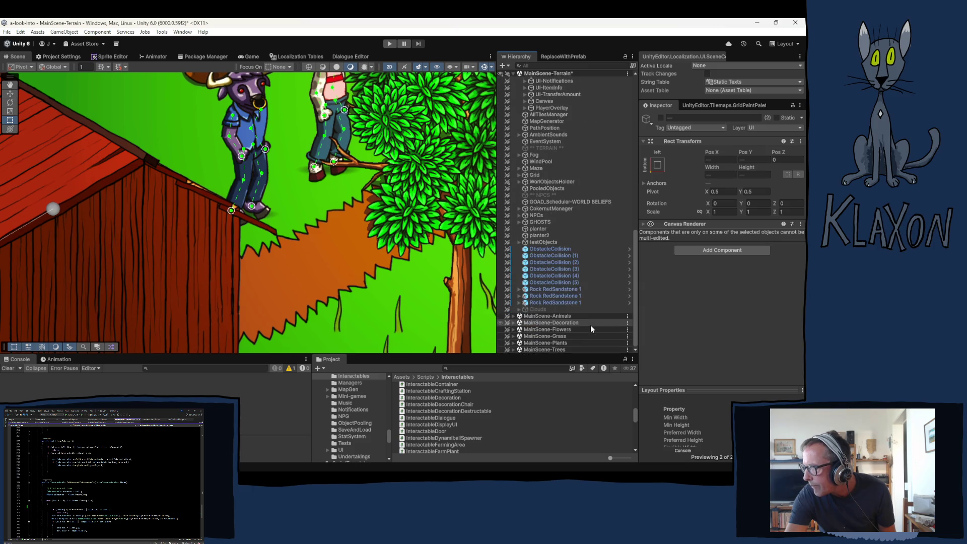
scroll(589, 328, up, 10)
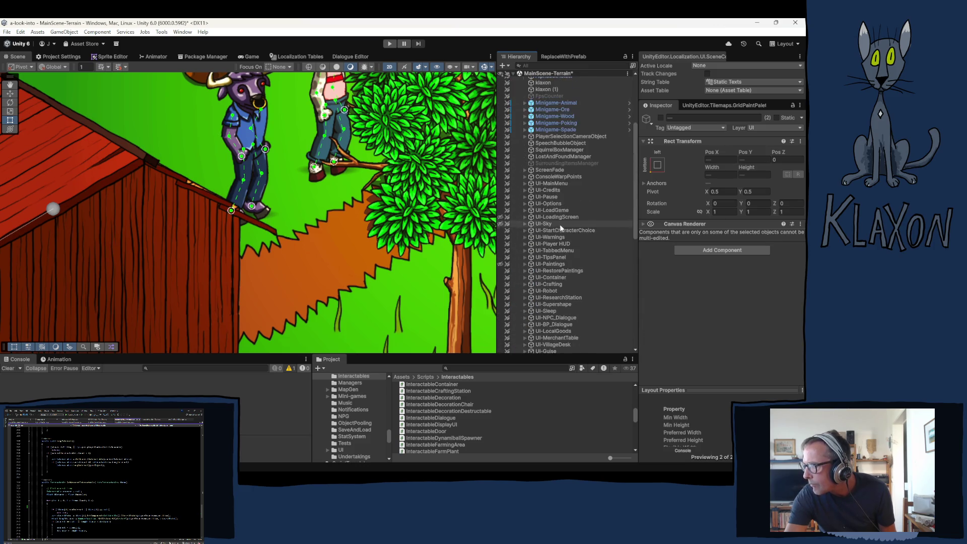
Step: On GameManager, collapse Transform, expand Demo Manager and open its DemoManager script in Visual Studio
click(540, 162)
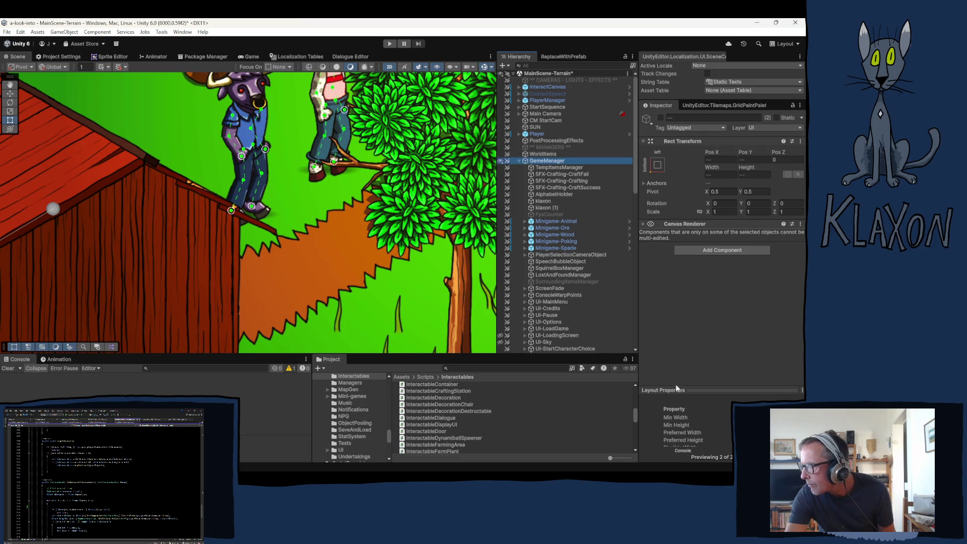
click(684, 142)
scroll(685, 151, down, 1)
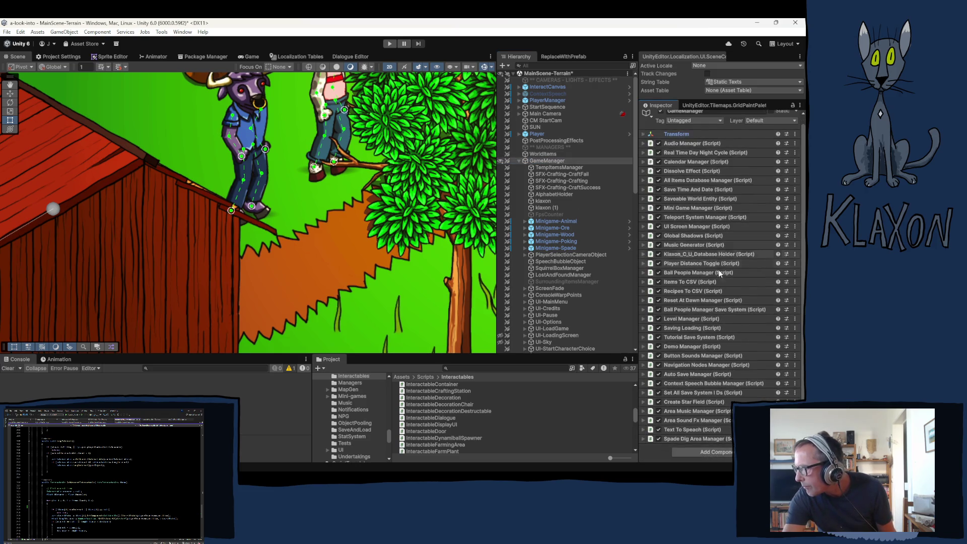
click(690, 346)
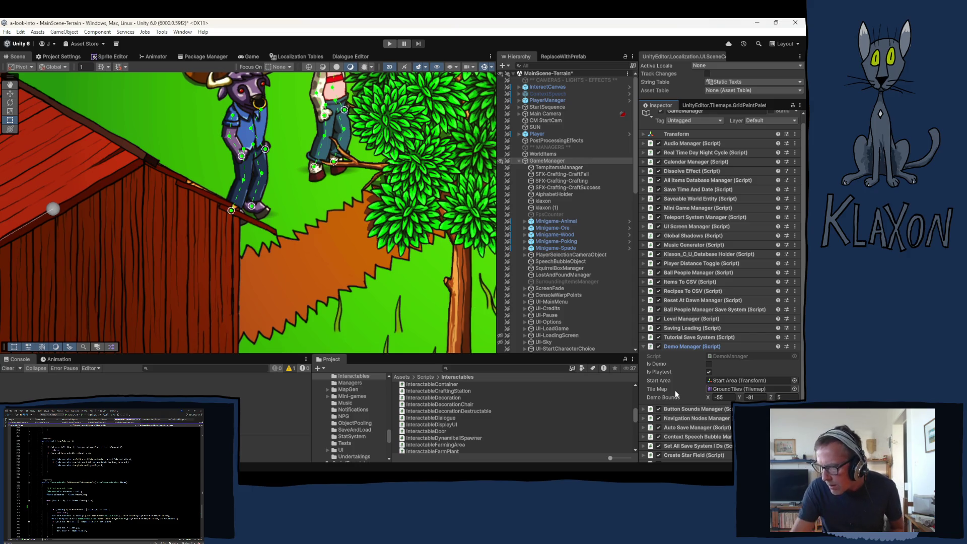
click(732, 356)
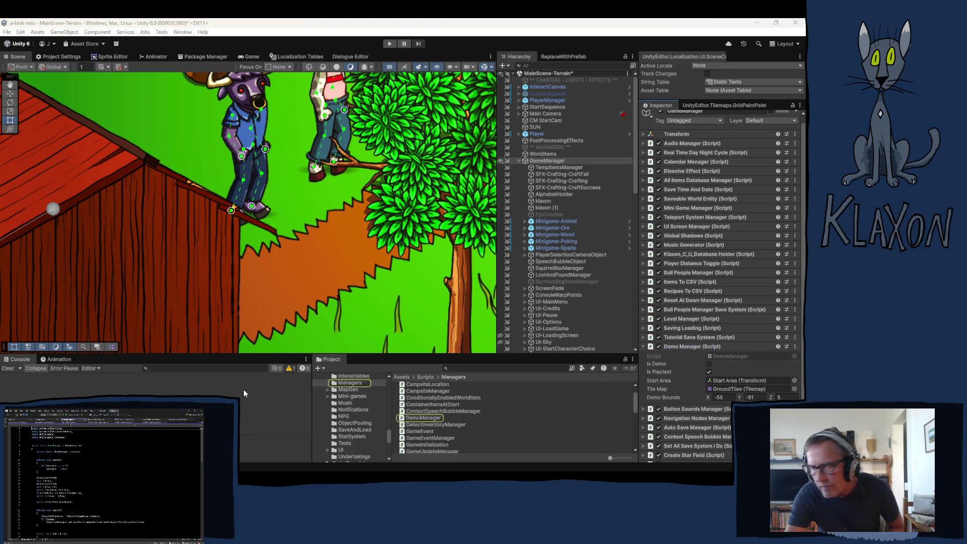
scroll(461, 277, down, 1)
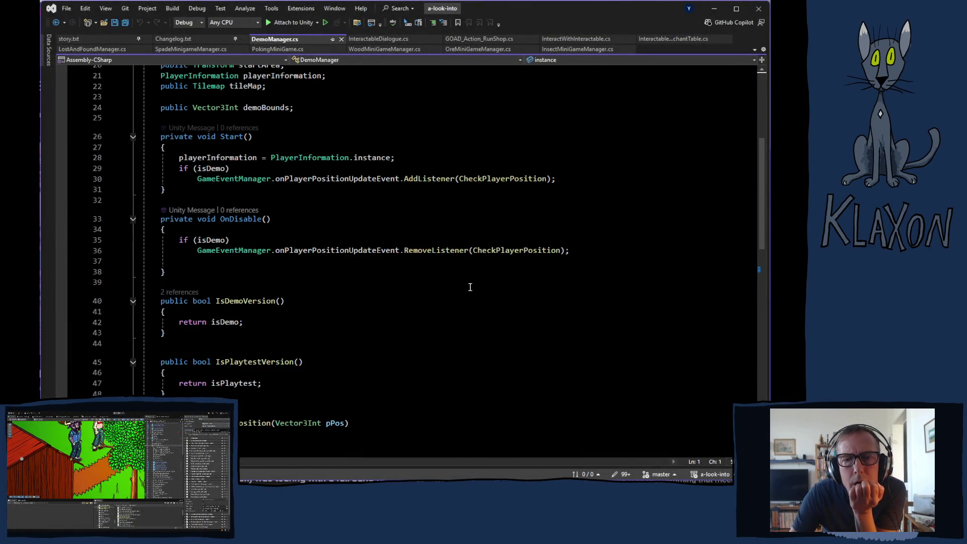
Step: Highlight CheckPlayerPosition usages in DemoManager.cs, read the method, then switch to Changelog.txt
click(529, 251)
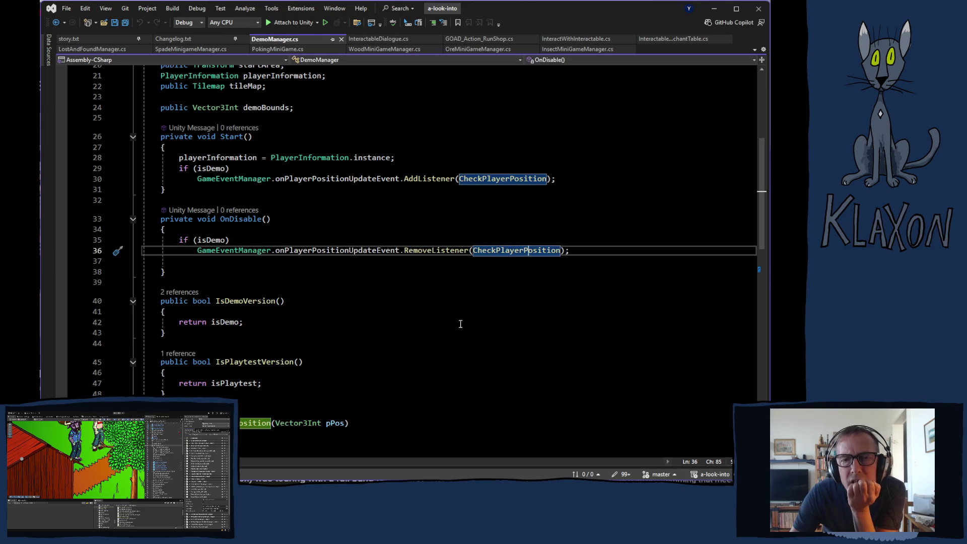
scroll(443, 322, down, 5)
scroll(449, 331, down, 1)
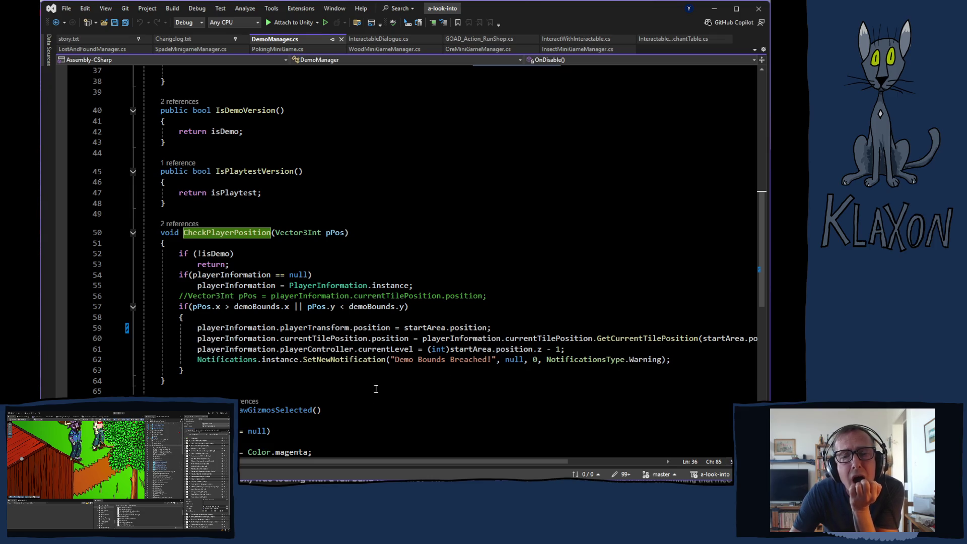
mouse_move(319, 348)
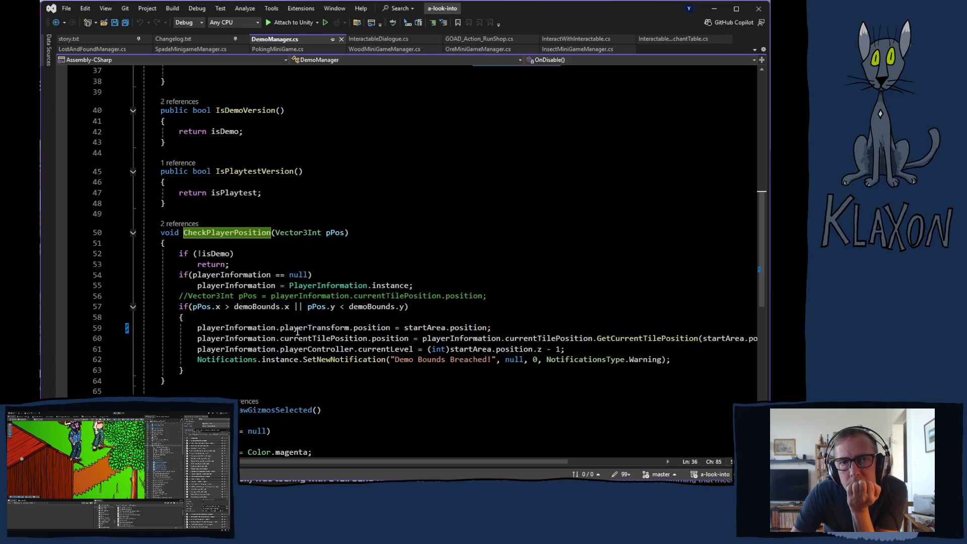
click(176, 42)
Step: Show story.txt and scroll down to its BUGS section near line 544
click(99, 39)
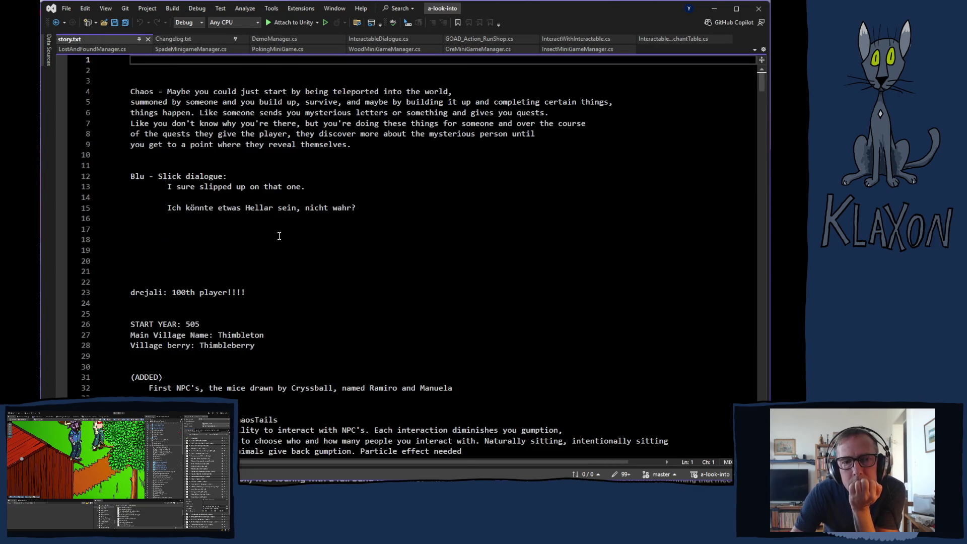
scroll(288, 233, down, 7)
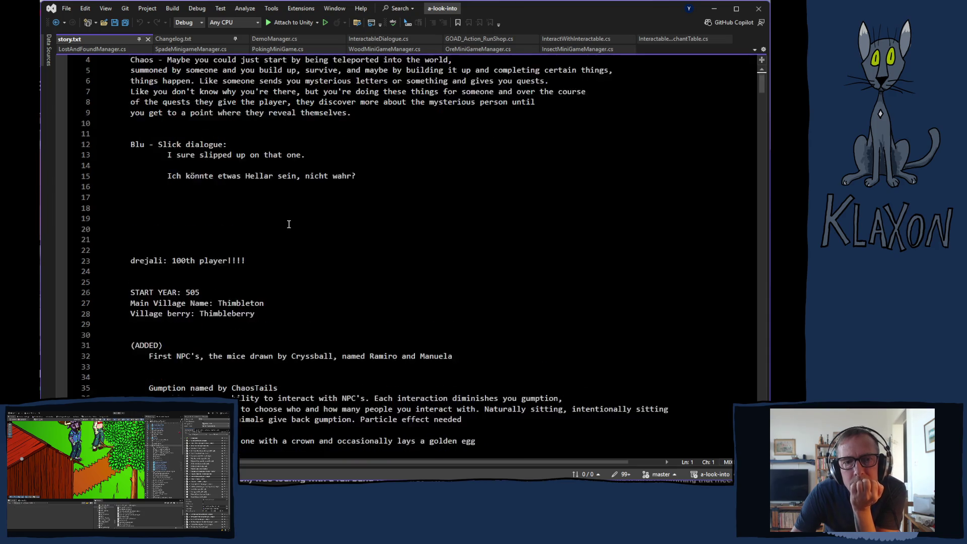
scroll(289, 224, down, 20)
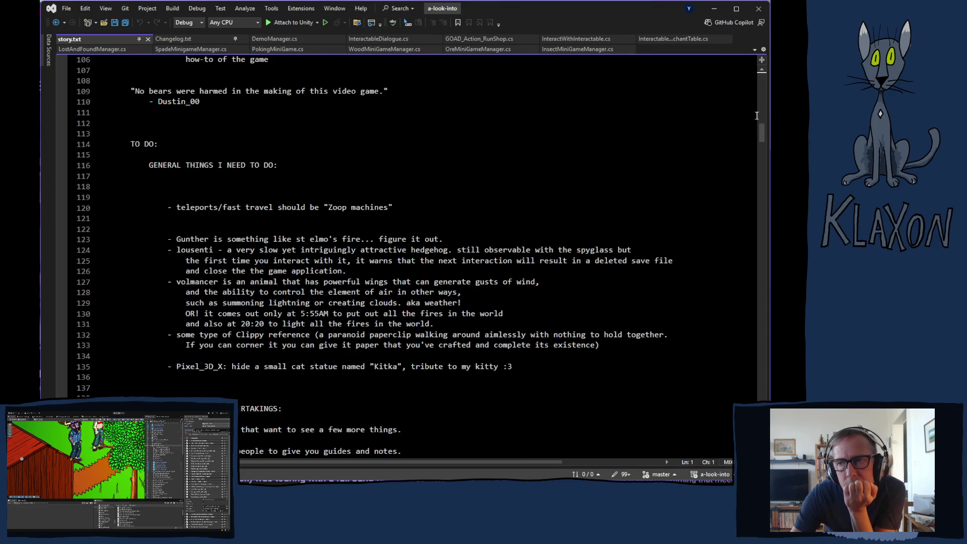
mouse_move(764, 135)
mouse_down()
mouse_move(763, 430)
mouse_move(761, 317)
mouse_up()
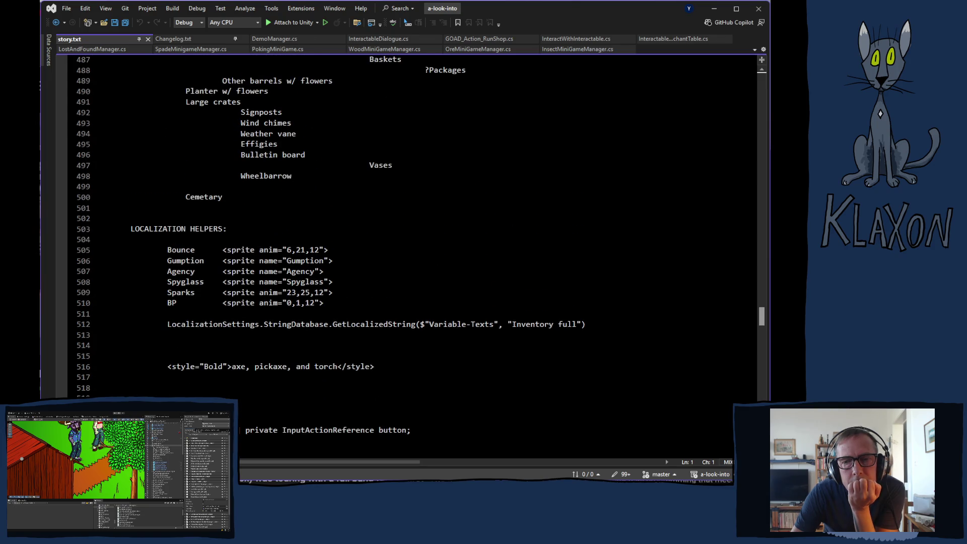
scroll(403, 227, down, 2)
scroll(403, 226, down, 6)
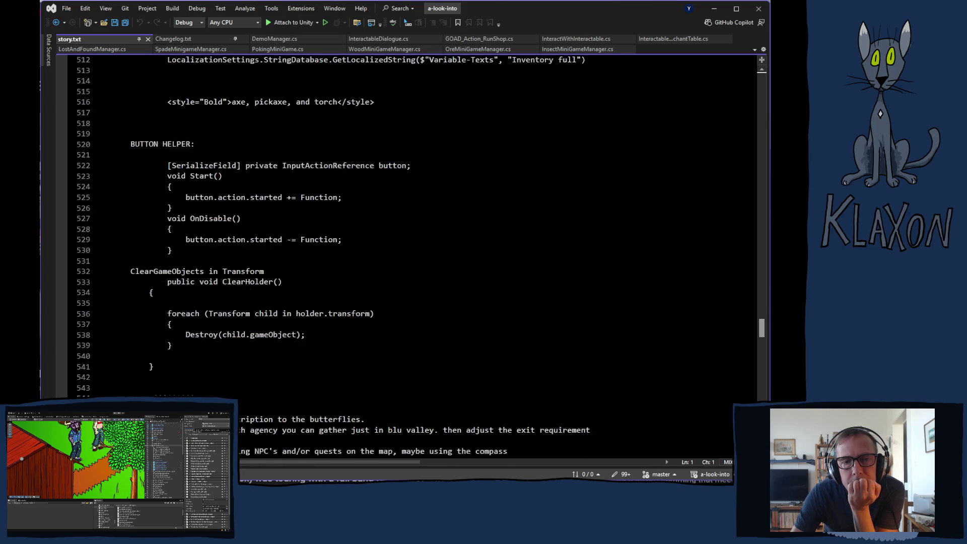
scroll(756, 340, down, 1)
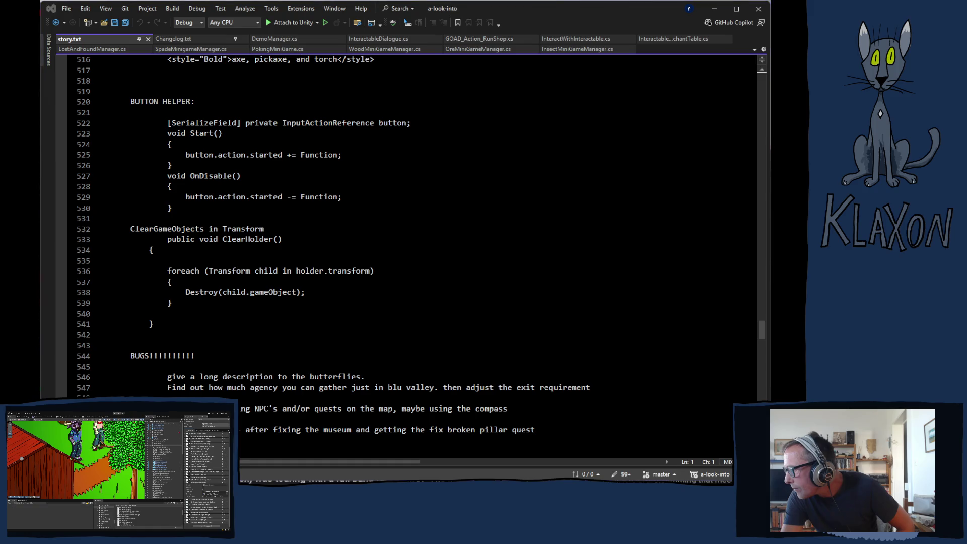
scroll(686, 428, down, 3)
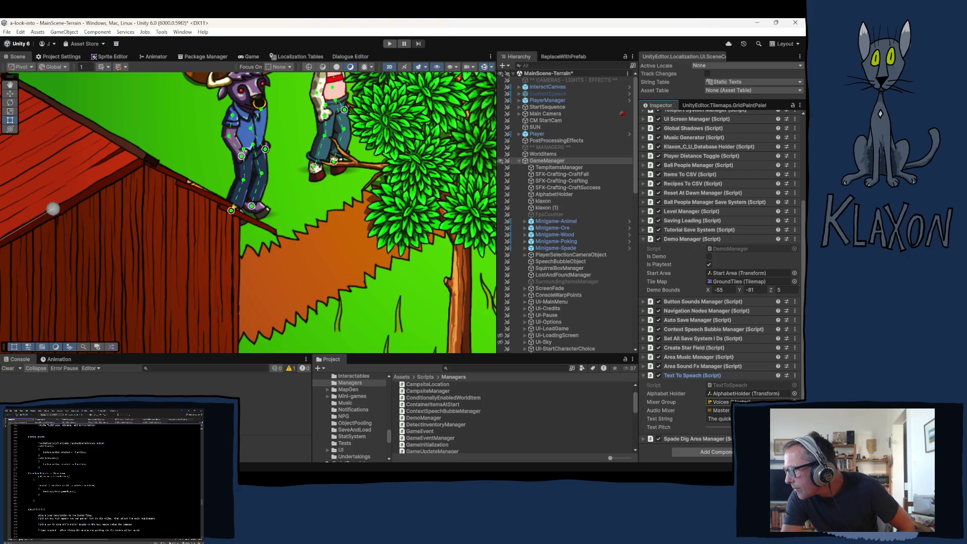
Step: Select the Master.mixer asset in the Project window and open it in the Audio Mixer
click(720, 402)
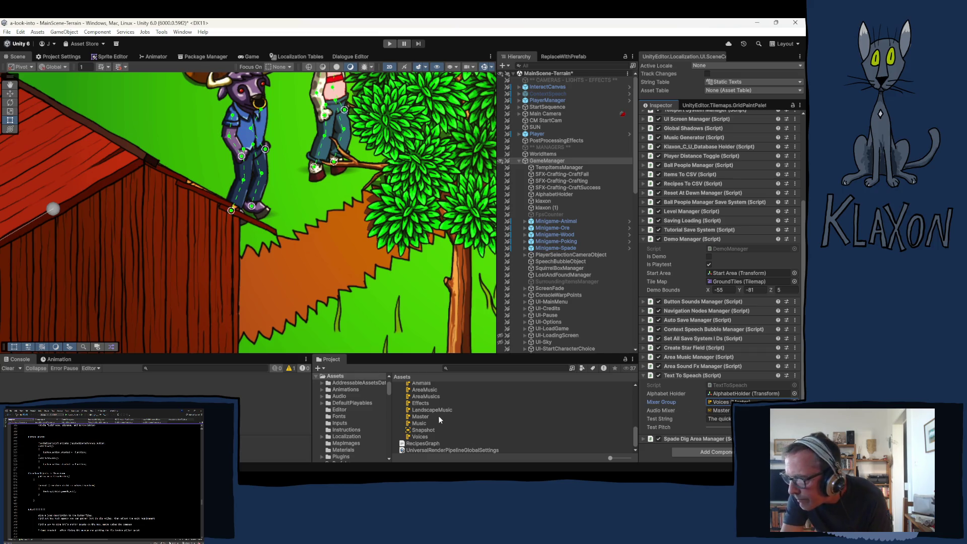
scroll(422, 403, up, 2)
click(414, 402)
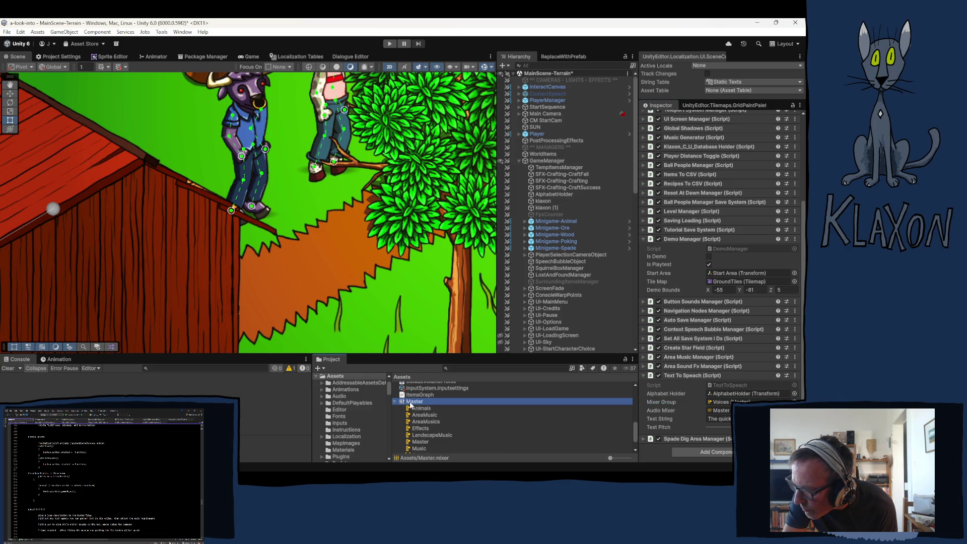
double_click(410, 403)
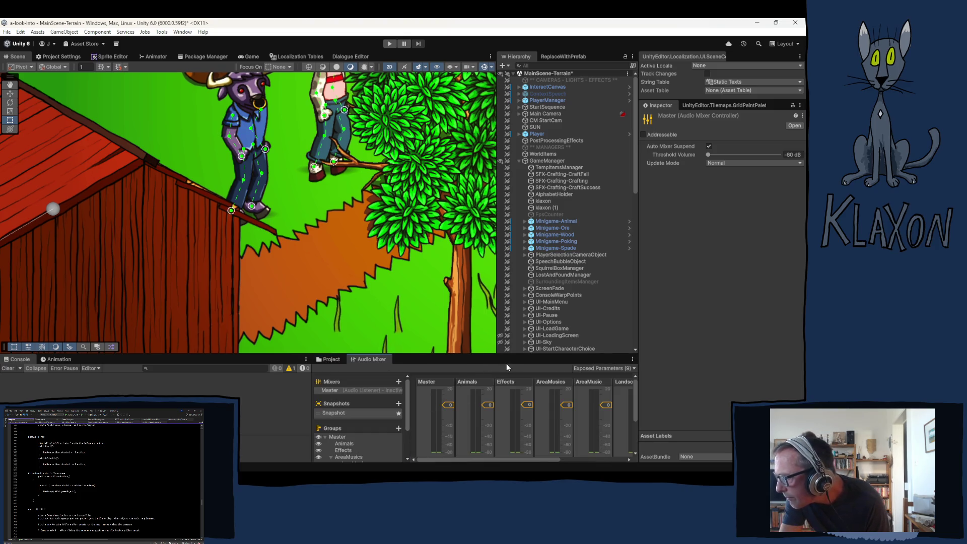
Step: Enlarge the audio mixer panel and scroll across the mixer strips to review the Animals group's effects
drag(495, 356, 477, 305)
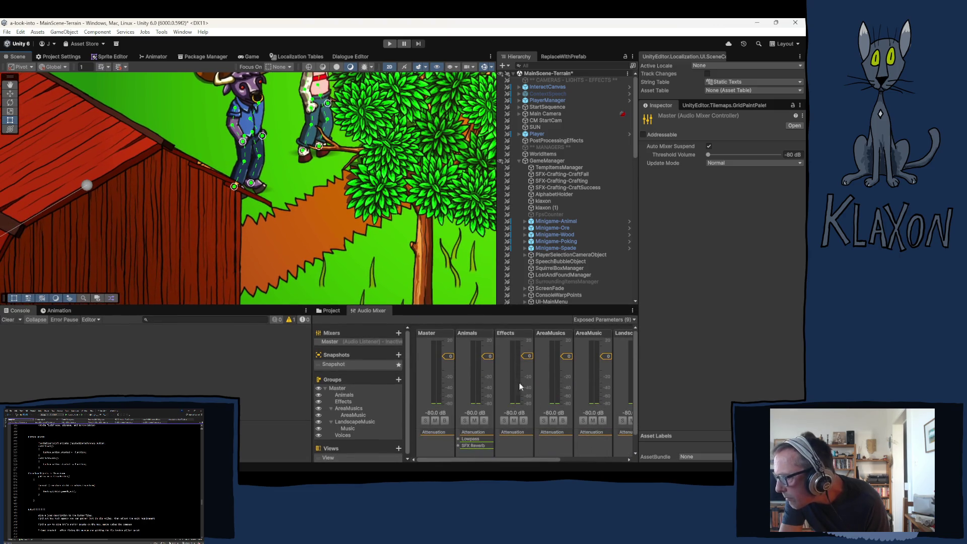
mouse_move(519, 459)
mouse_down()
mouse_move(595, 457)
mouse_move(473, 462)
mouse_move(559, 462)
mouse_up()
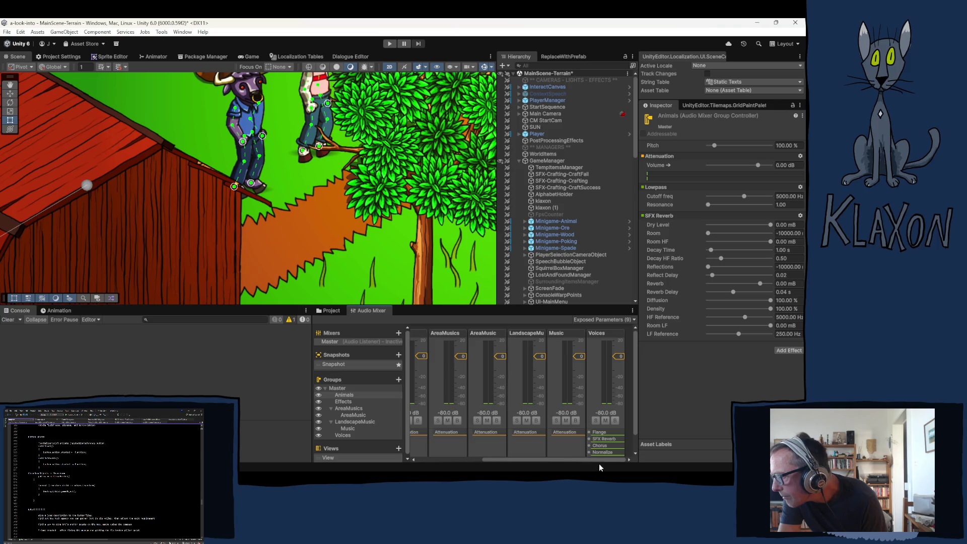
drag(596, 458, 530, 455)
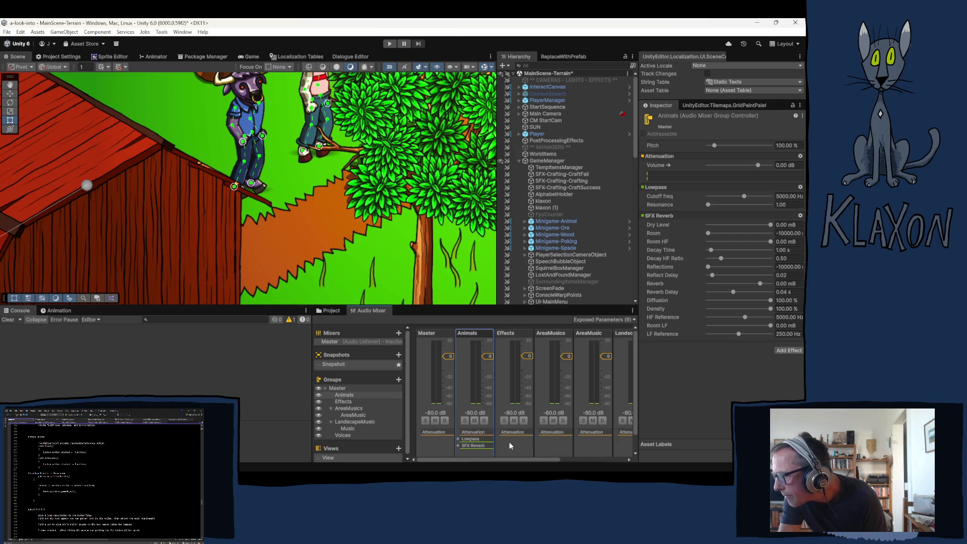
drag(524, 460, 594, 464)
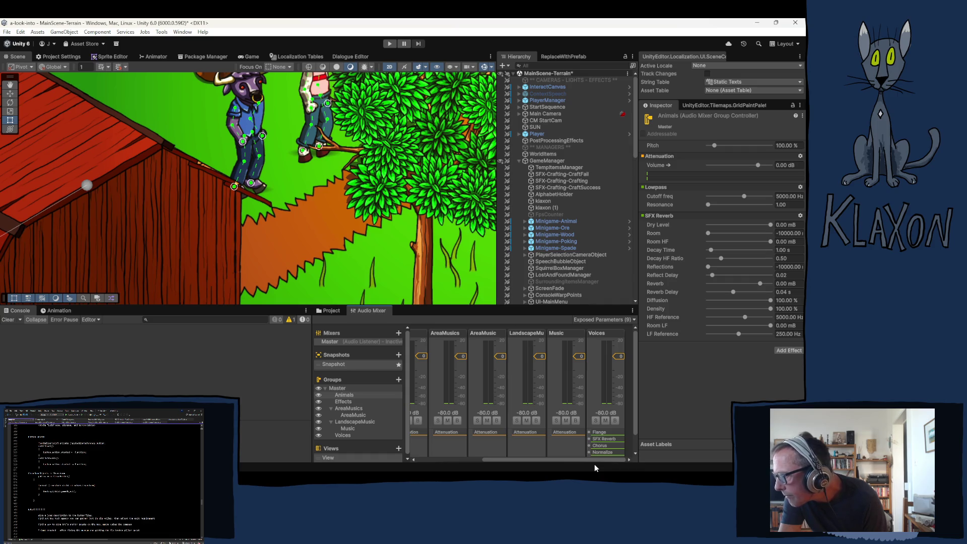
drag(594, 464, 503, 461)
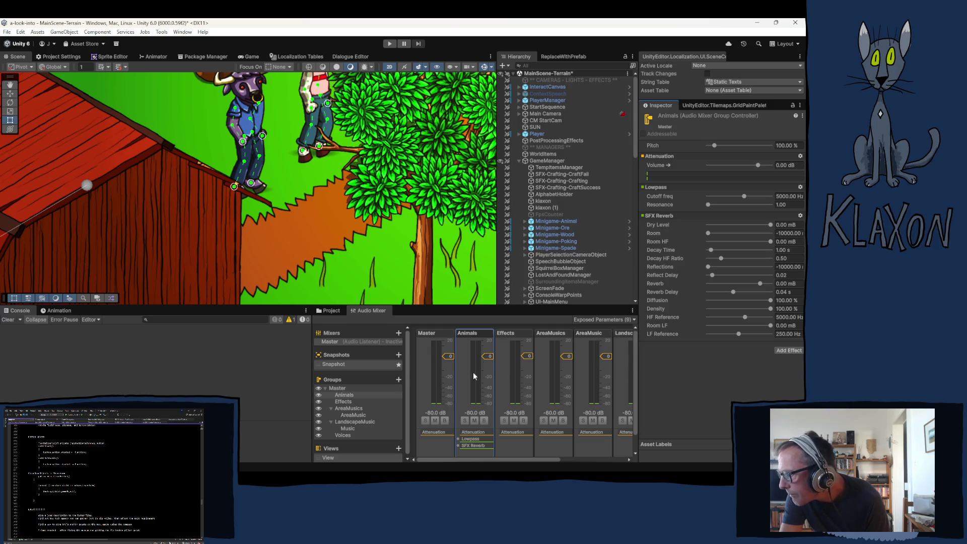
Step: Expand BluValley, inspect NPC Manuela, then select GameManager to view its manager components
scroll(544, 176, down, 5)
scroll(544, 185, down, 5)
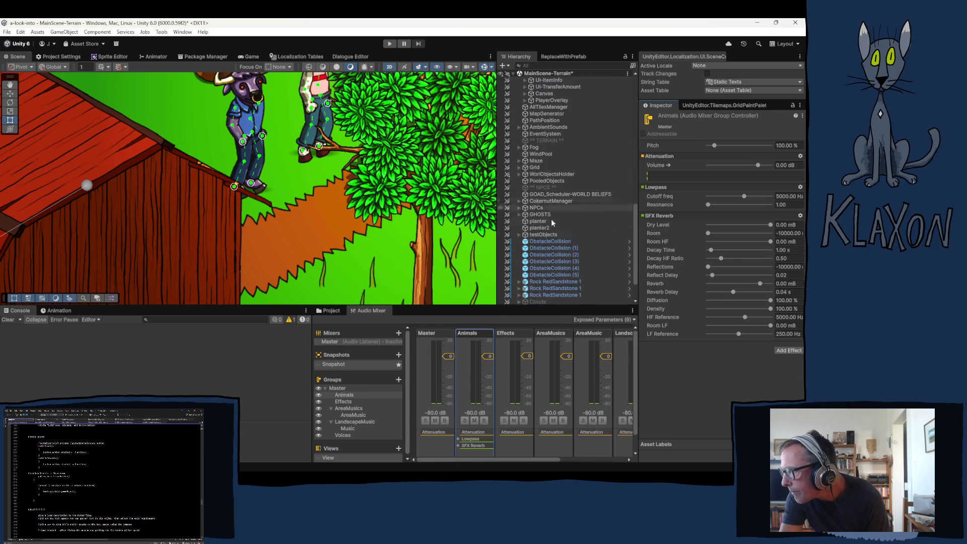
click(526, 214)
click(555, 222)
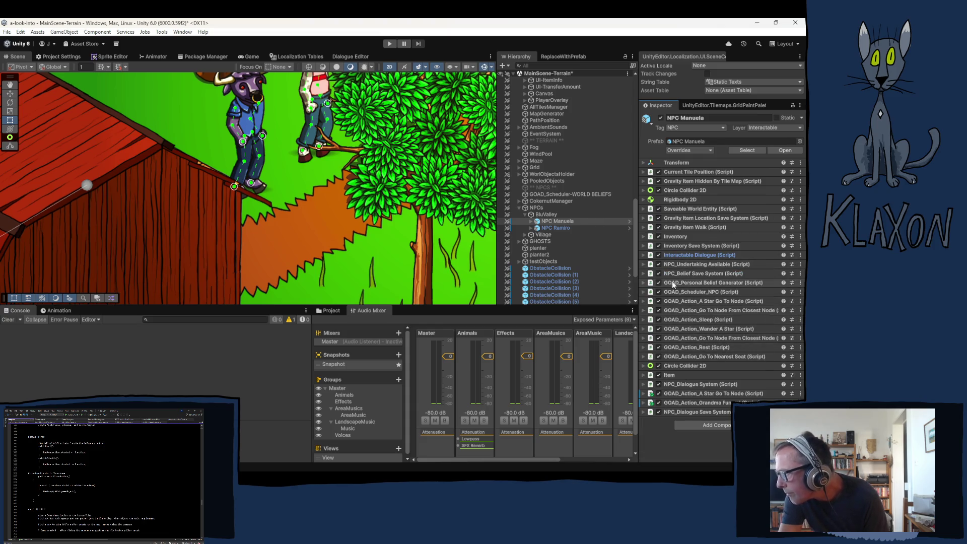
scroll(559, 237, up, 10)
scroll(560, 240, up, 5)
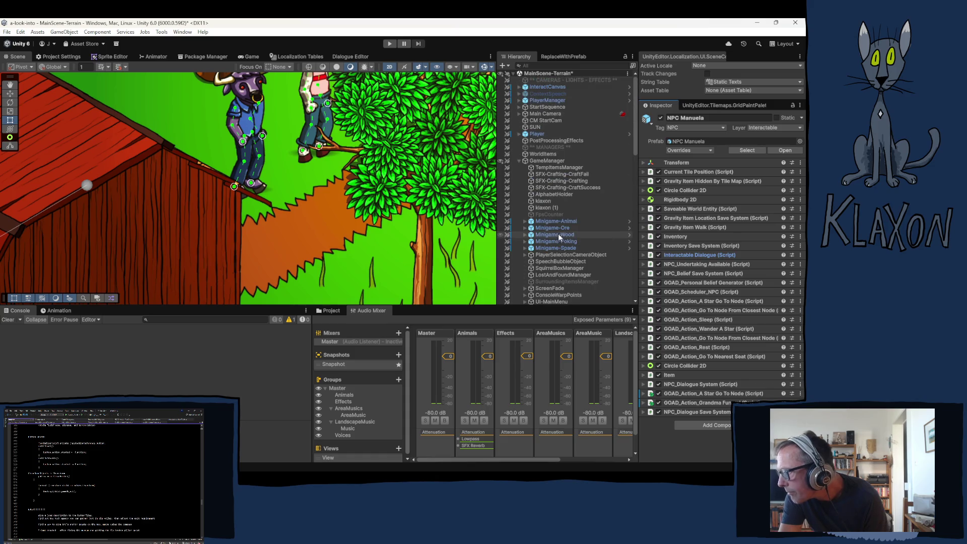
click(541, 161)
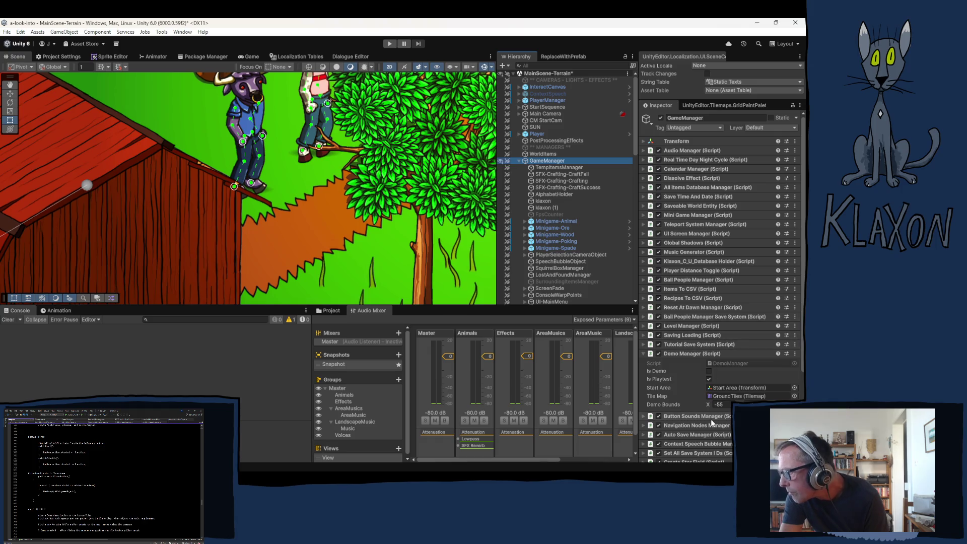
Step: Follow the Text To Speech Alphabet Holder reference to AlphabetHolder, then return to GameManager
scroll(669, 359, down, 2)
scroll(670, 358, down, 3)
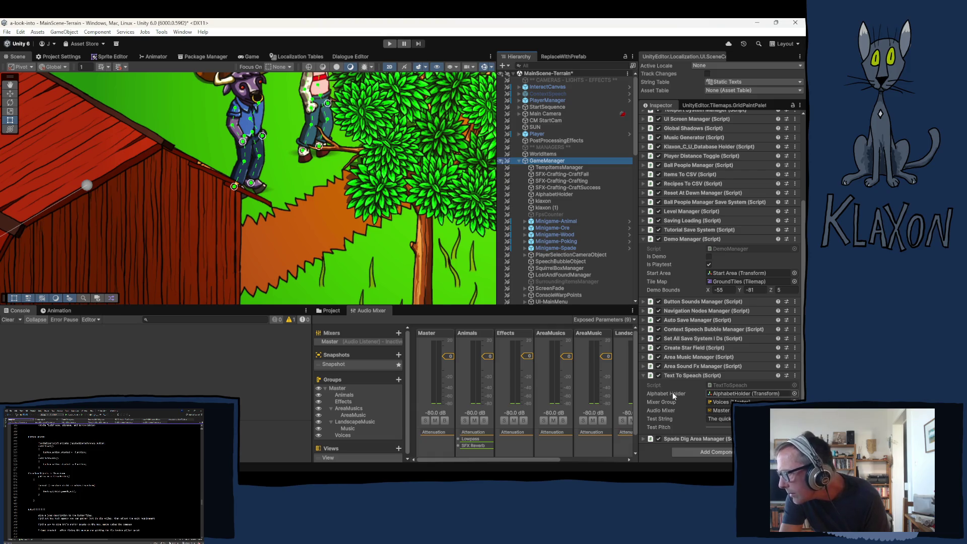
click(717, 393)
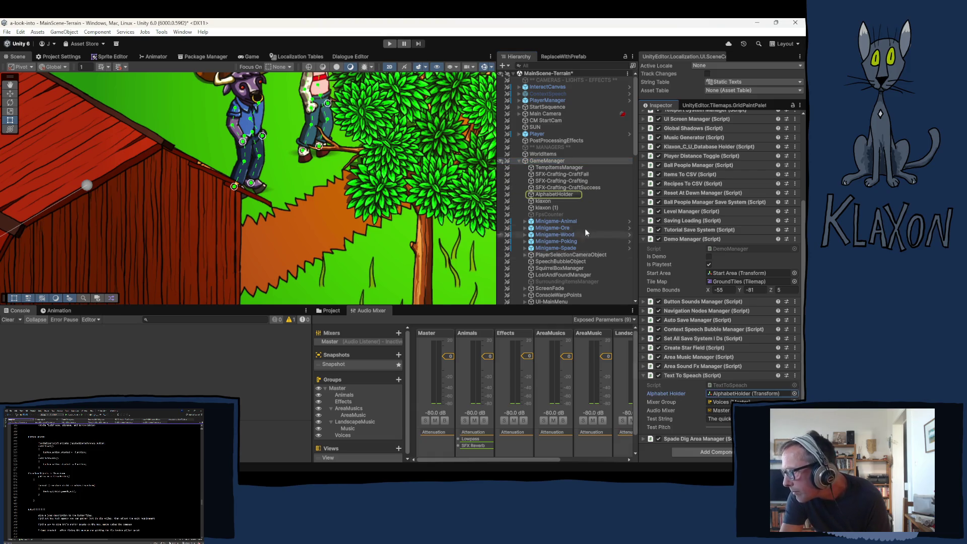
click(555, 195)
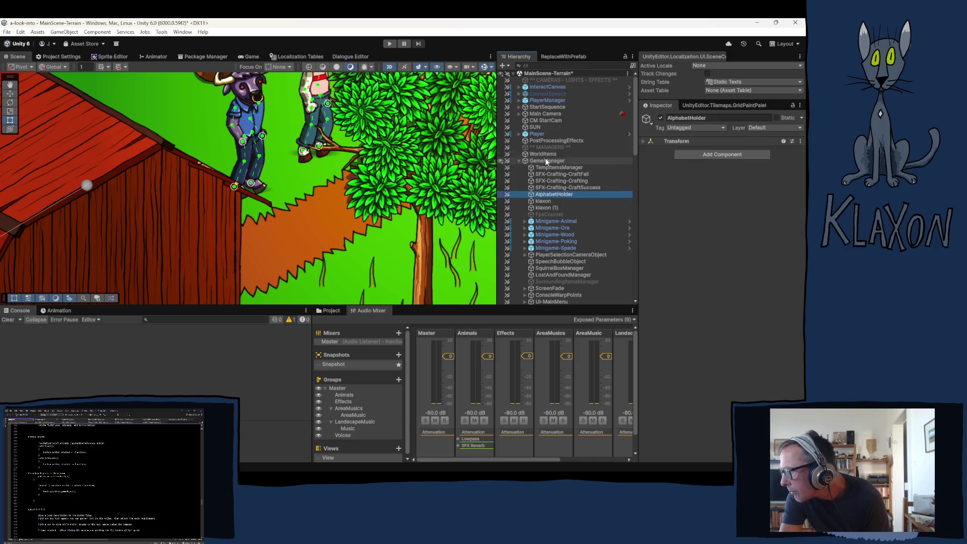
click(546, 161)
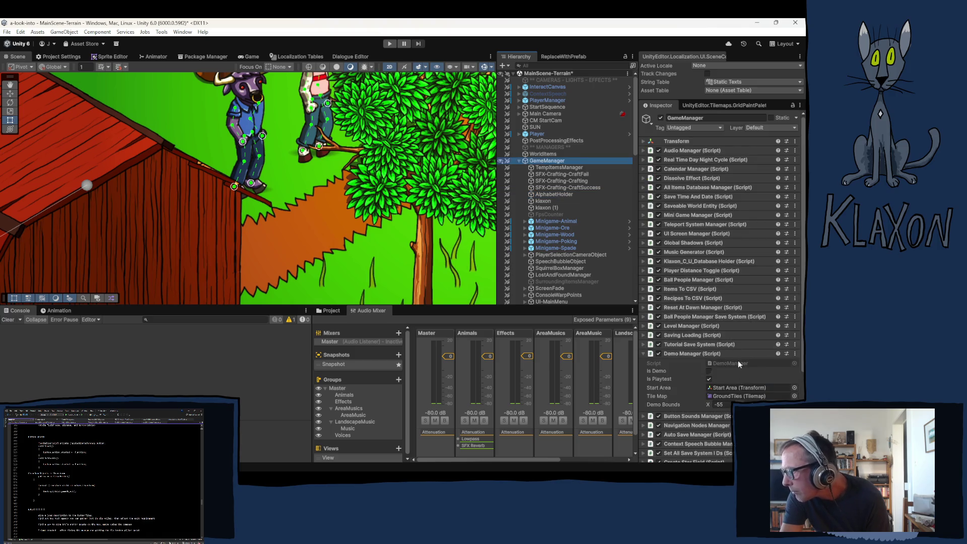
scroll(727, 373, down, 4)
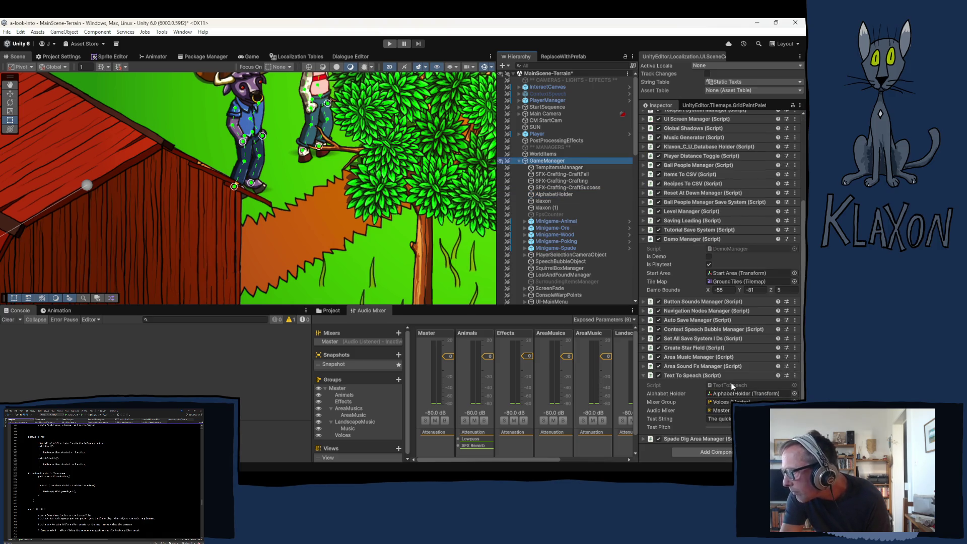
Step: Open the TextToSpeach.cs script in Visual Studio and scroll through its code
double_click(731, 385)
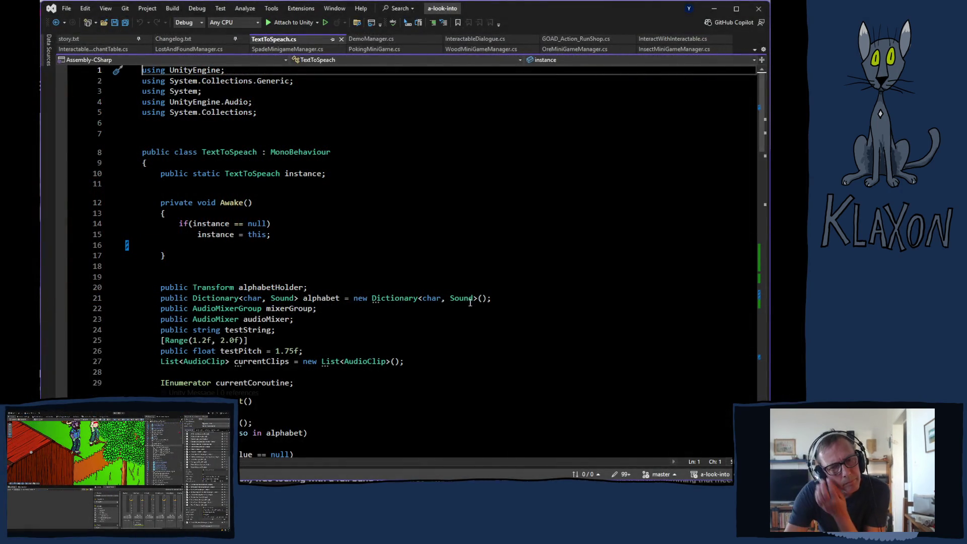
mouse_move(470, 302)
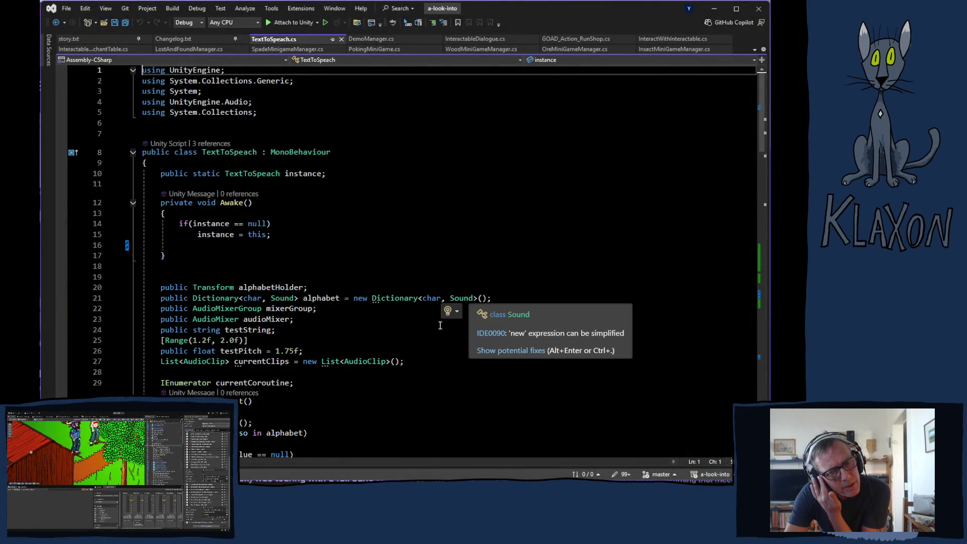
scroll(330, 331, down, 6)
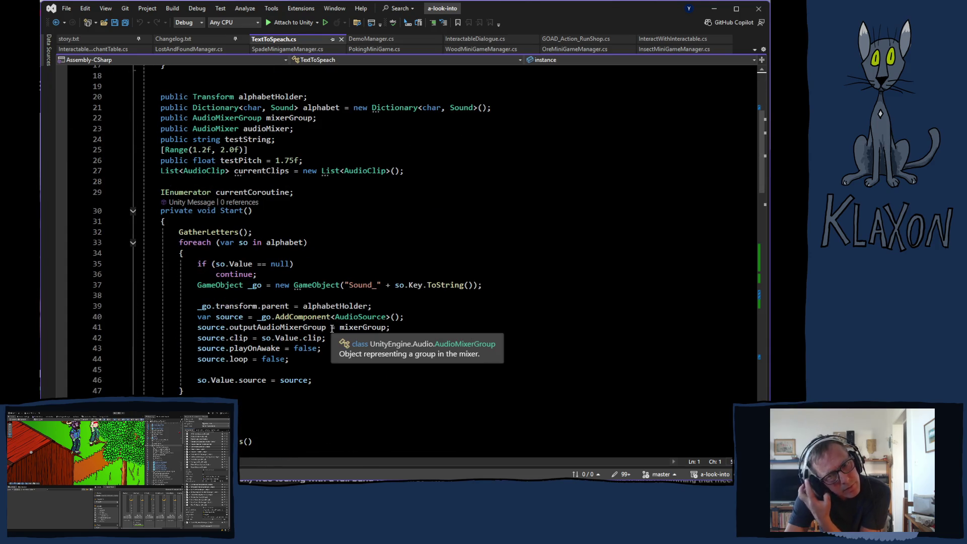
scroll(332, 325, down, 5)
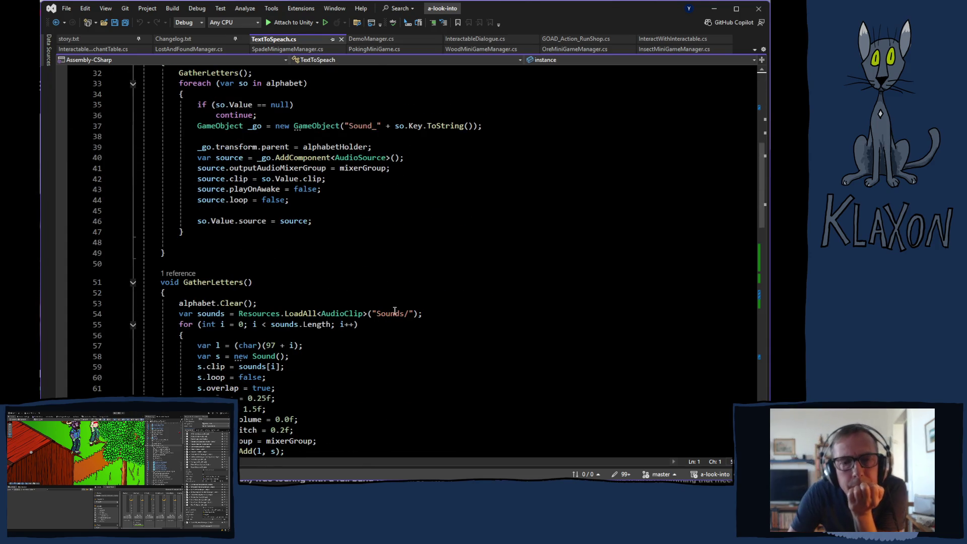
mouse_move(345, 313)
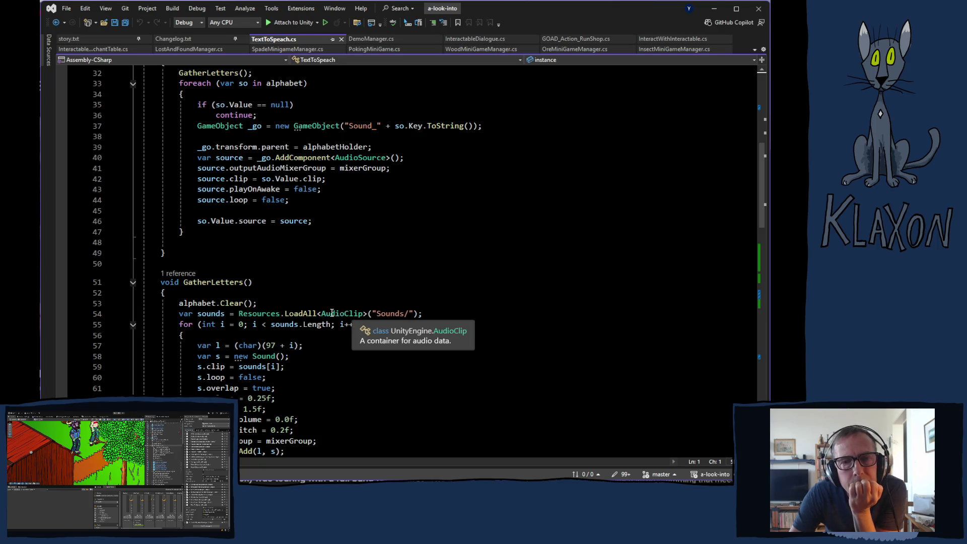
scroll(332, 313, down, 20)
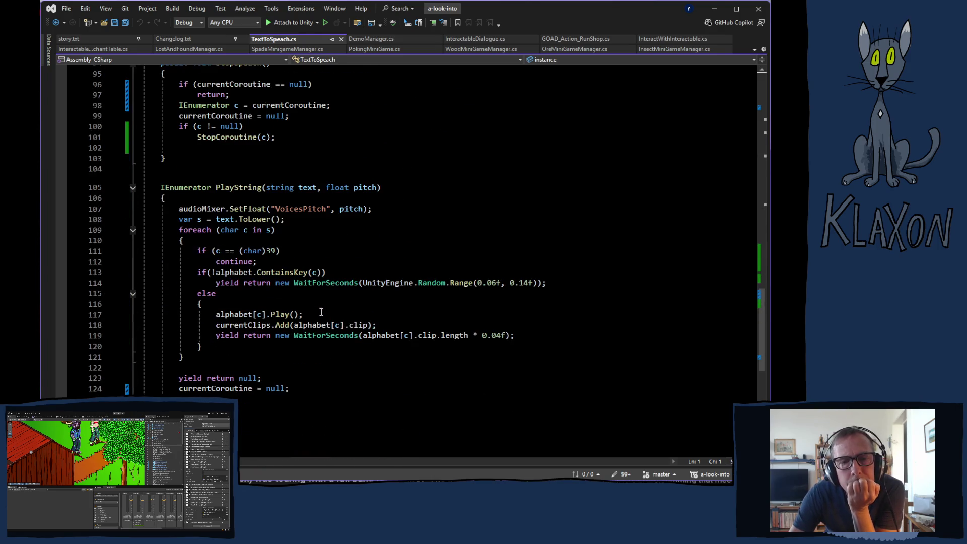
scroll(321, 311, down, 1)
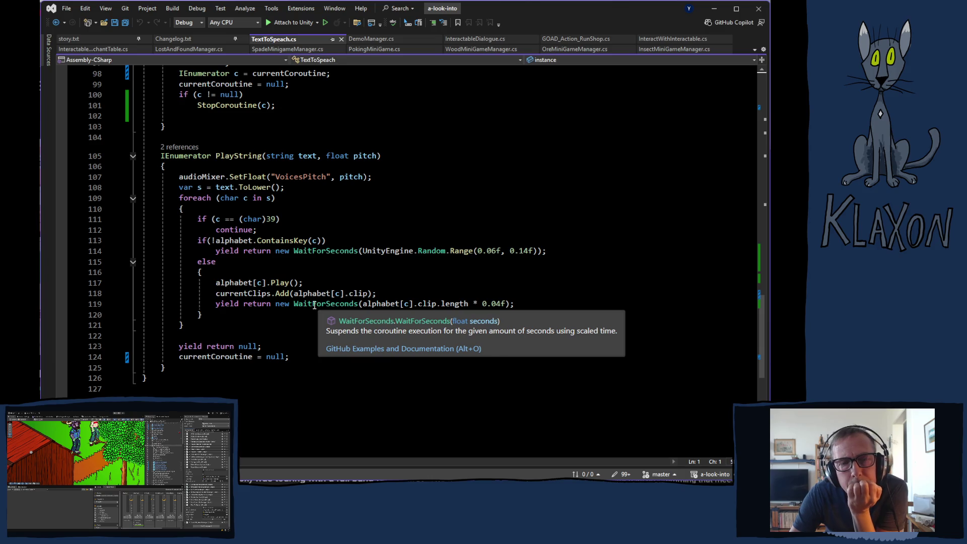
scroll(315, 305, down, 1)
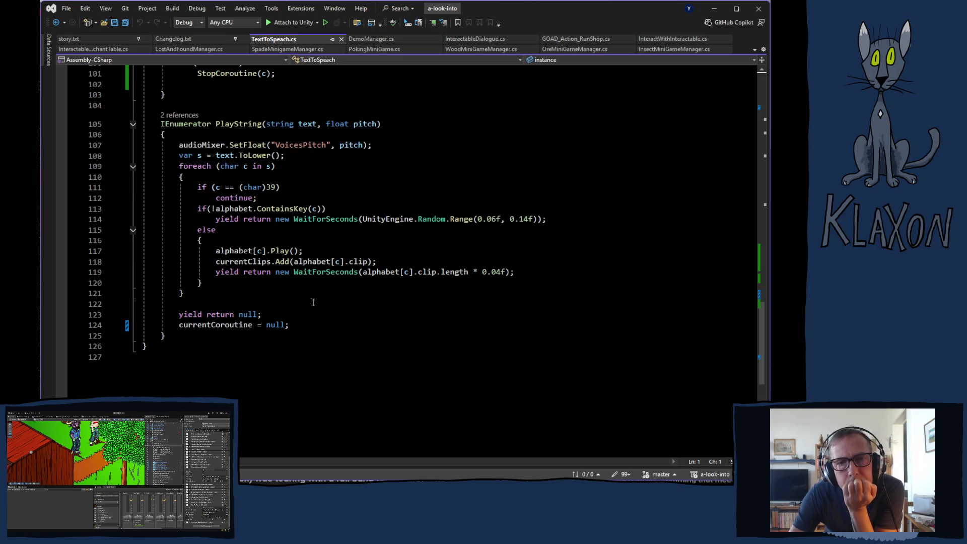
scroll(312, 302, up, 8)
scroll(311, 300, up, 4)
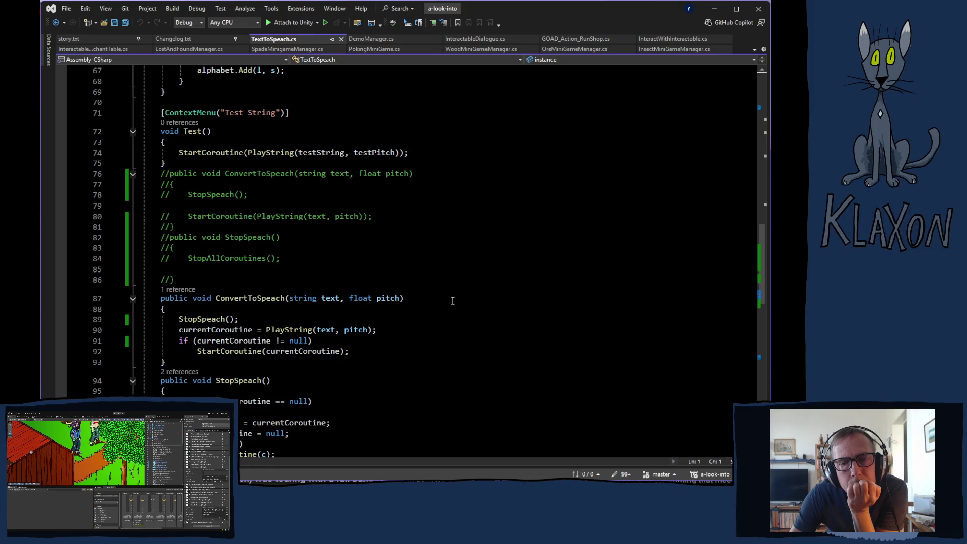
scroll(423, 298, down, 9)
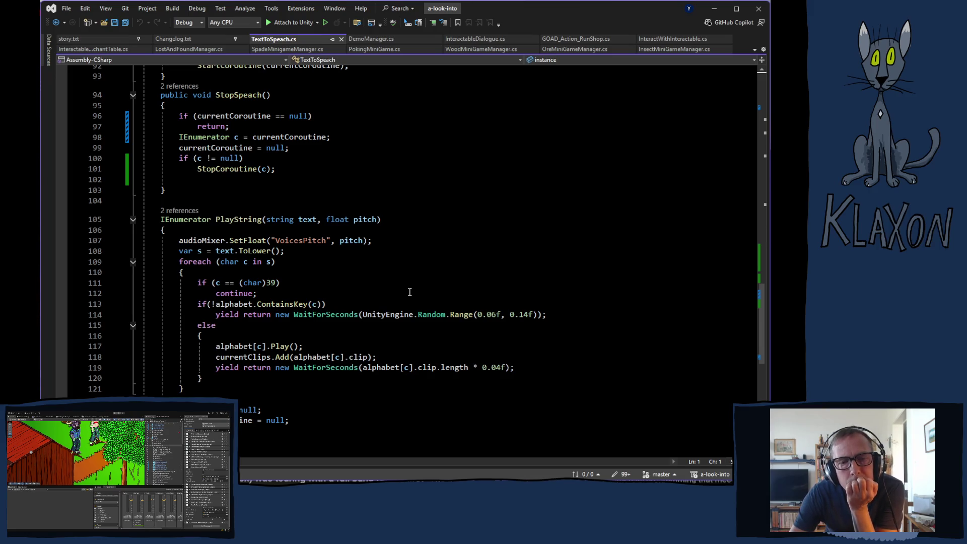
scroll(408, 292, down, 1)
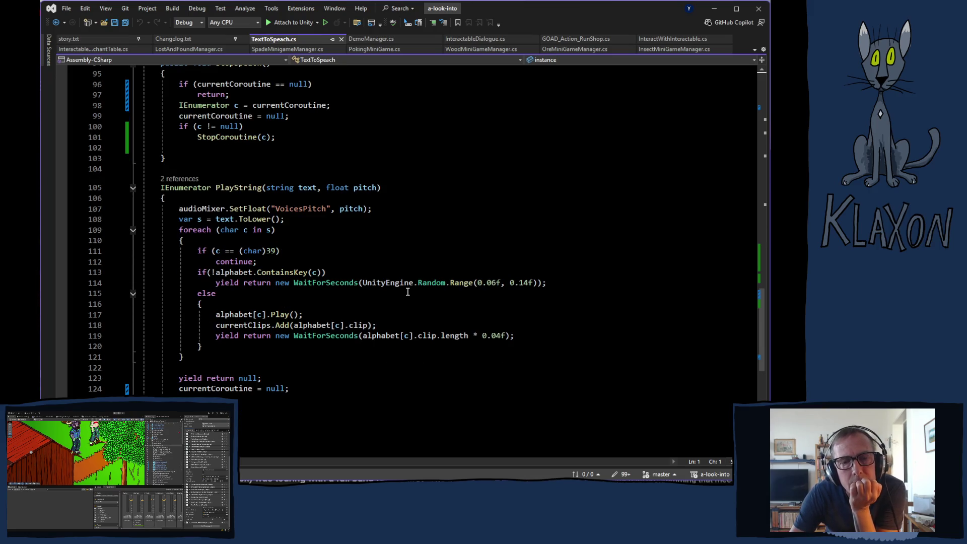
scroll(408, 292, down, 3)
scroll(406, 291, up, 5)
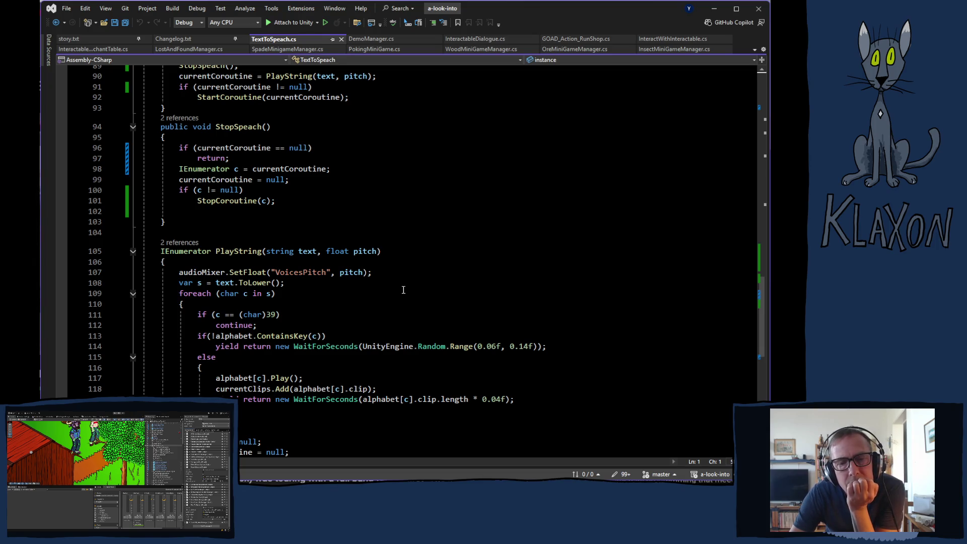
scroll(404, 289, down, 1)
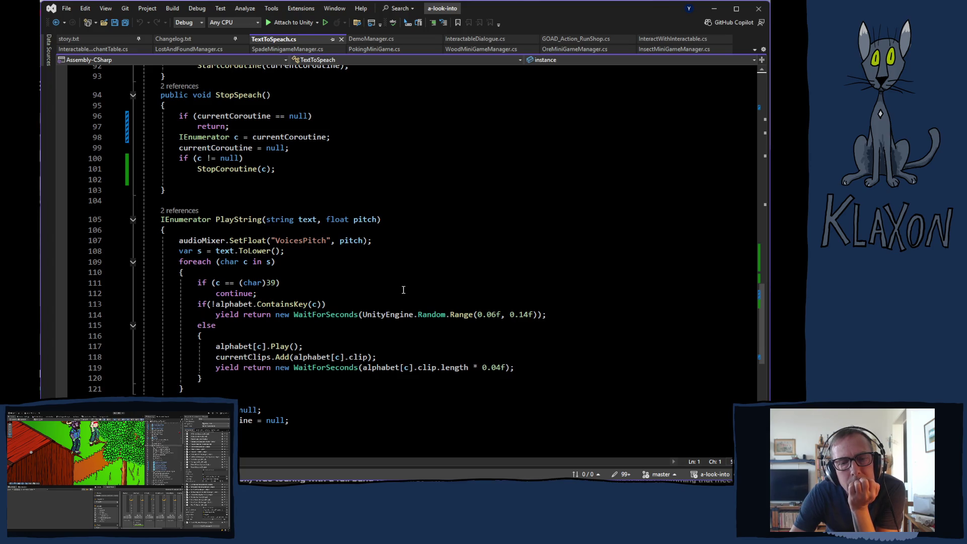
Step: Put the caret on line 112, dismiss the context menu, and scroll up to GatherLetters
click(403, 293)
right_click(401, 291)
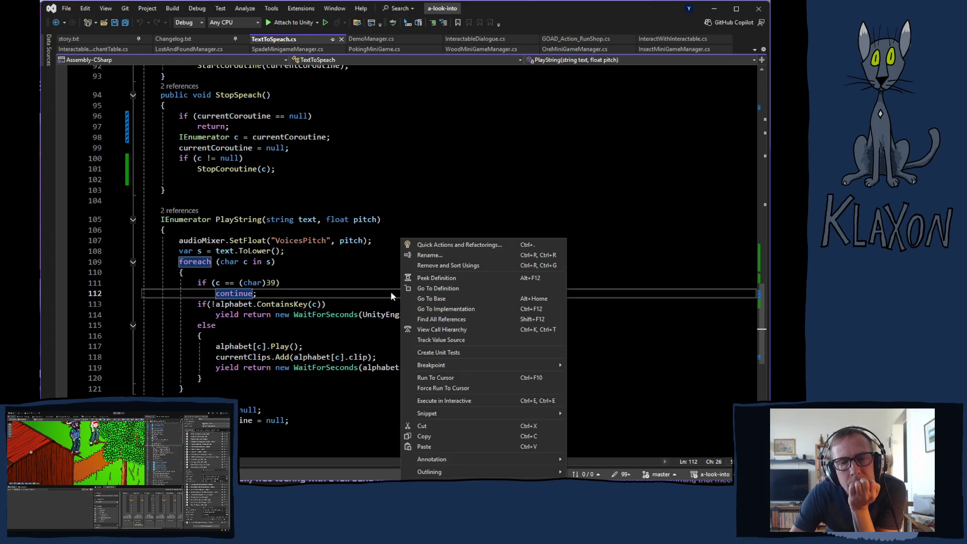
click(238, 347)
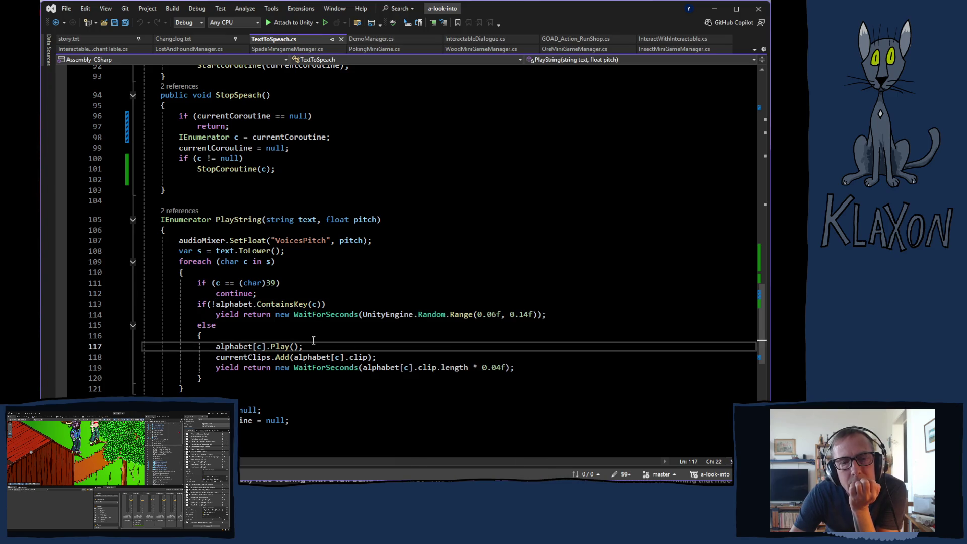
scroll(367, 345, up, 6)
scroll(367, 346, up, 9)
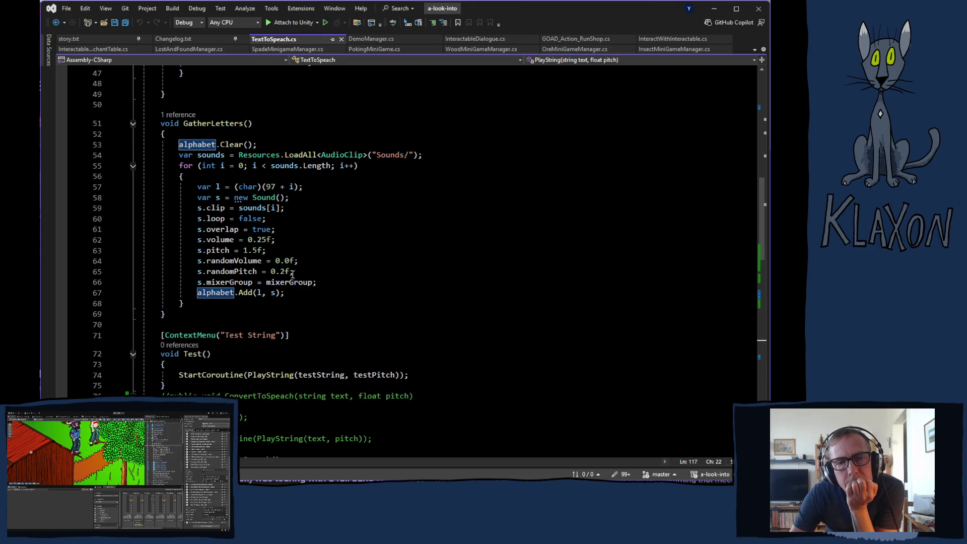
Step: Lower the GatherLetters letter-sound volume from 0.25f to 0.2f and save TextToSpeach.cs
click(267, 240)
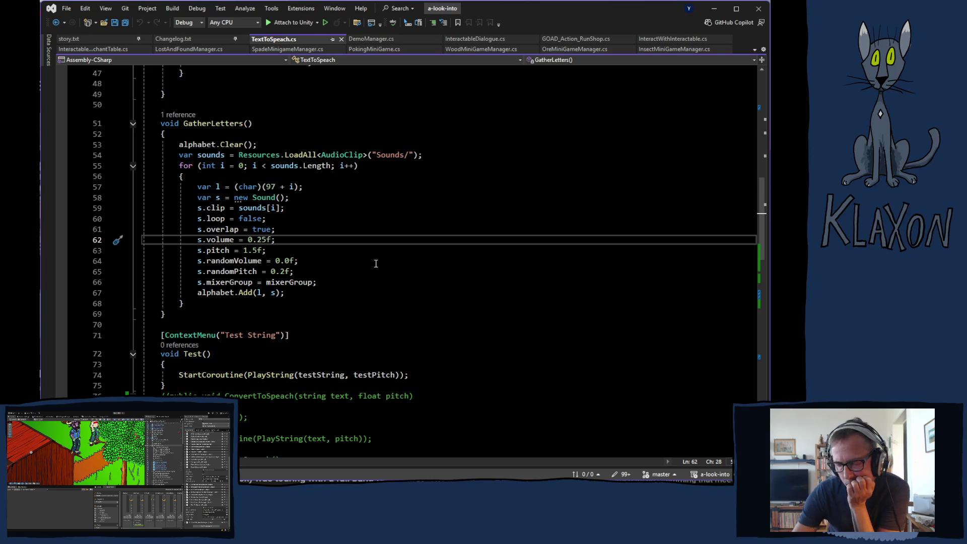
key(BackSpace)
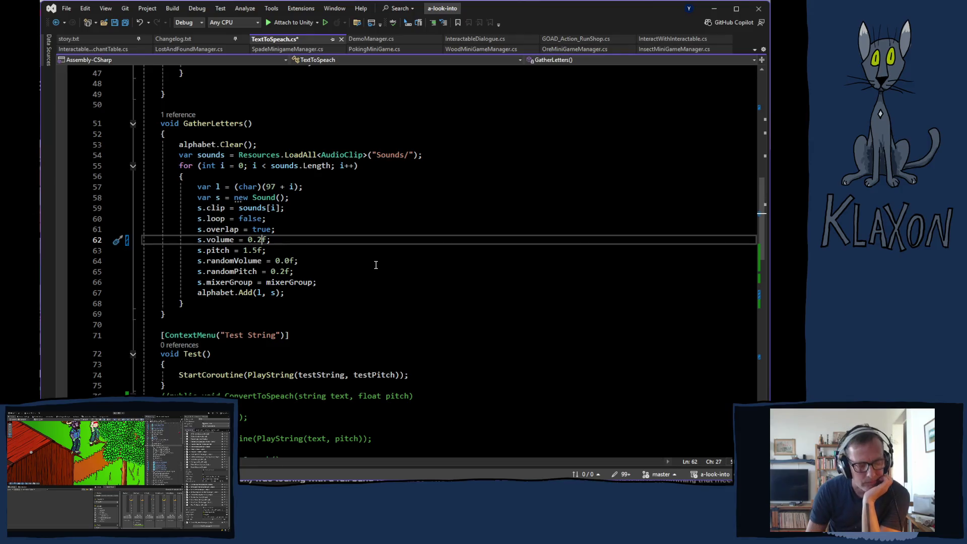
key(ctrl+s)
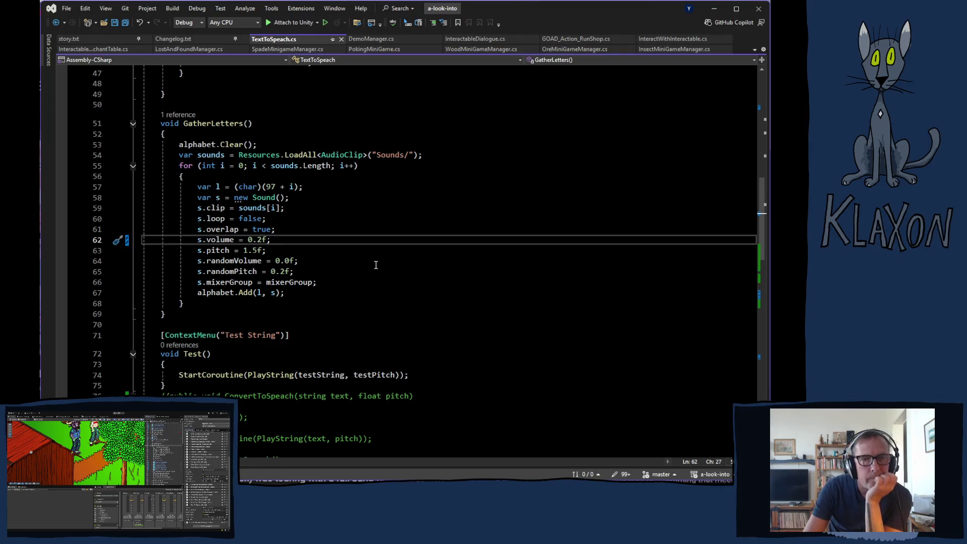
Step: Back in Unity, enlarge the Scene view and expand All Music Areas Element 0 (MusicMap_Squonk)
click(22, 44)
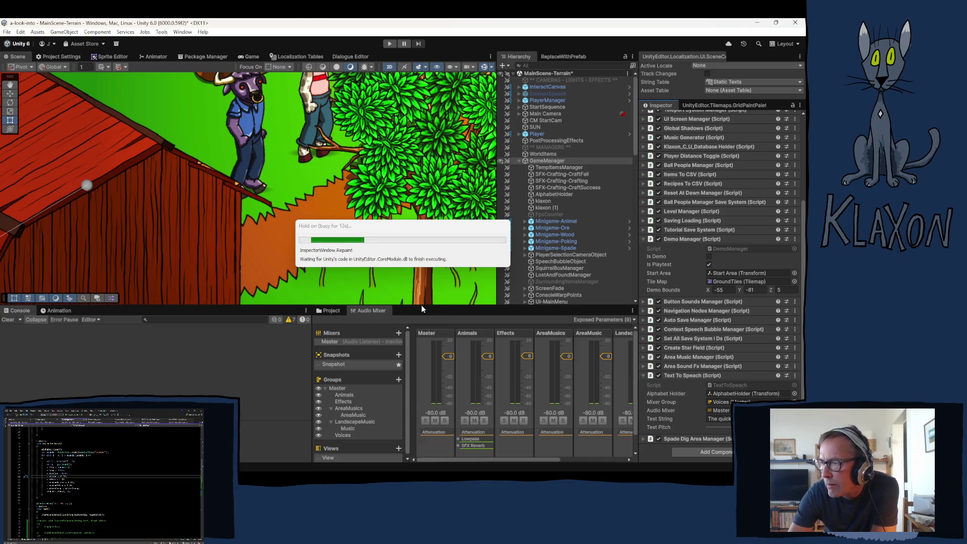
drag(417, 306, 430, 367)
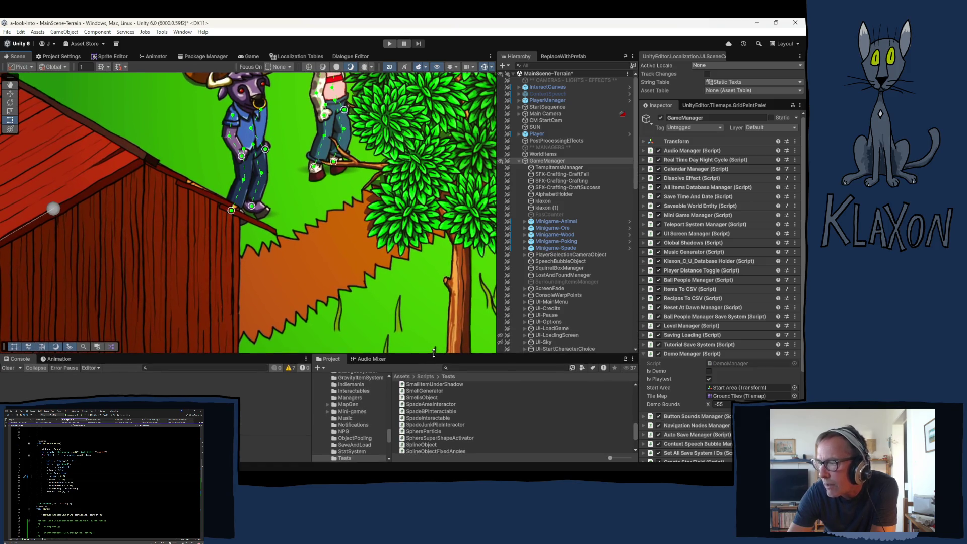
mouse_move(497, 298)
mouse_down()
mouse_move(584, 268)
mouse_move(657, 264)
mouse_up()
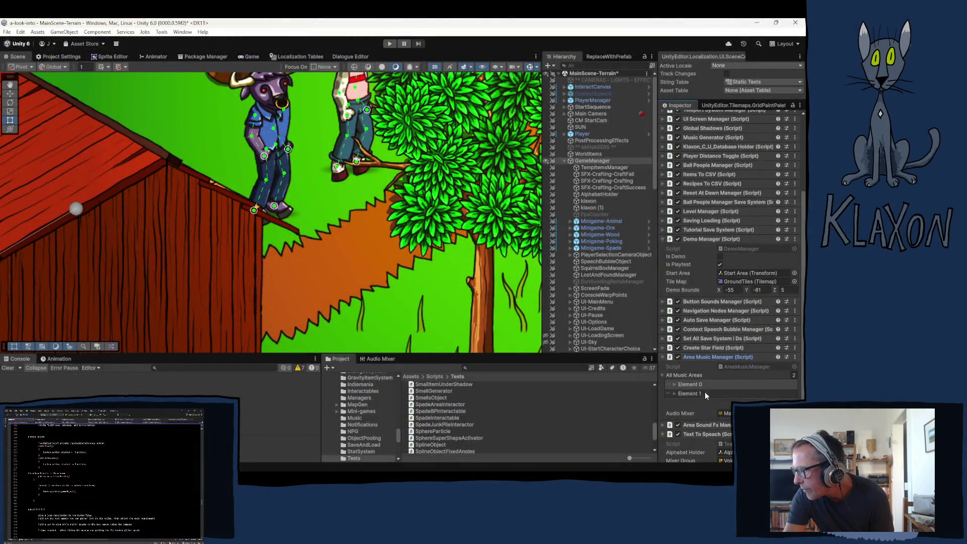
click(695, 385)
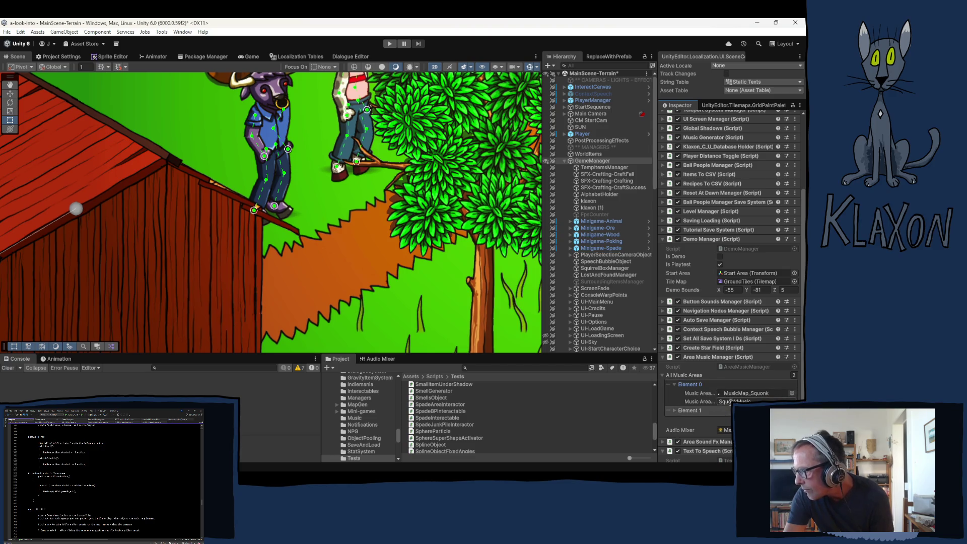
click(729, 368)
Step: Open AreaMusicManager.cs and select the MusicArea fields through SetColorArray, lines 11–25
double_click(728, 367)
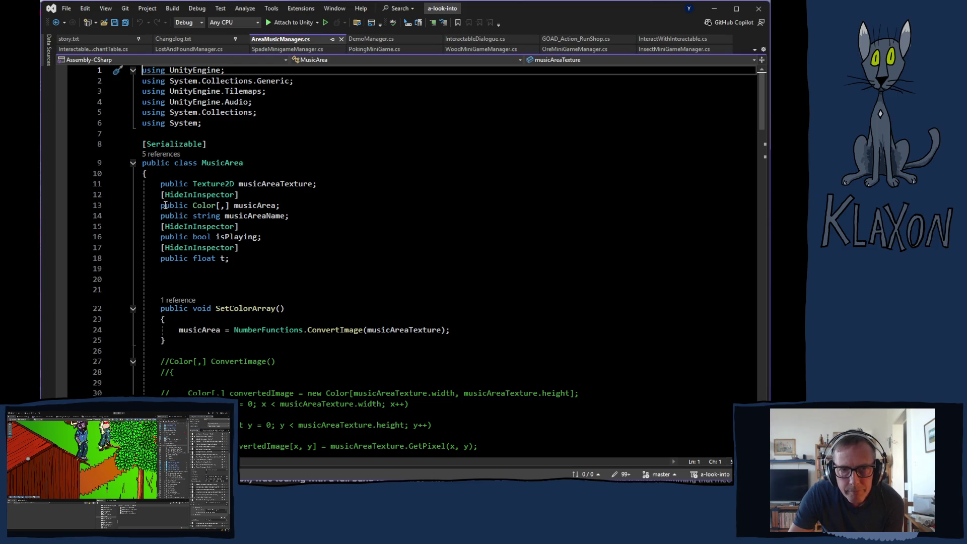
drag(161, 183, 291, 216)
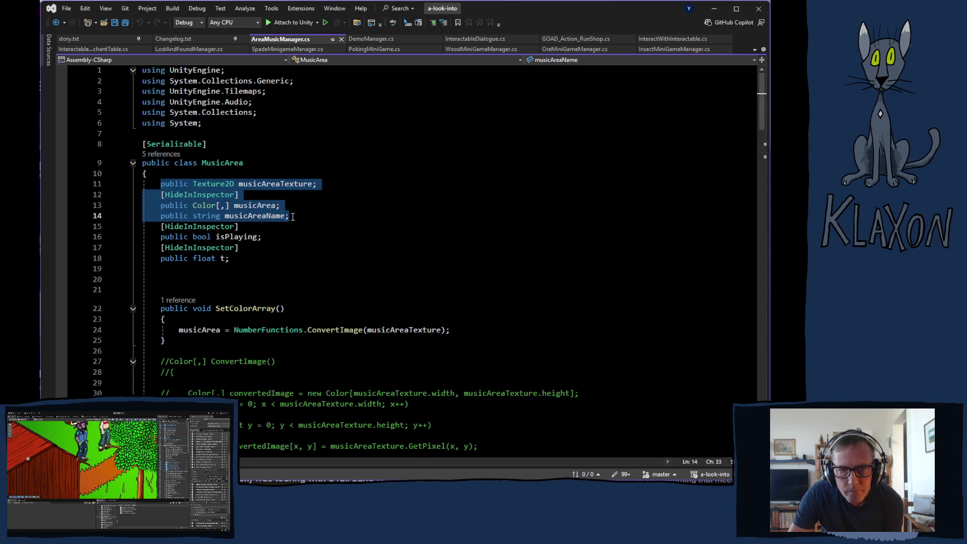
key(shift+Up)
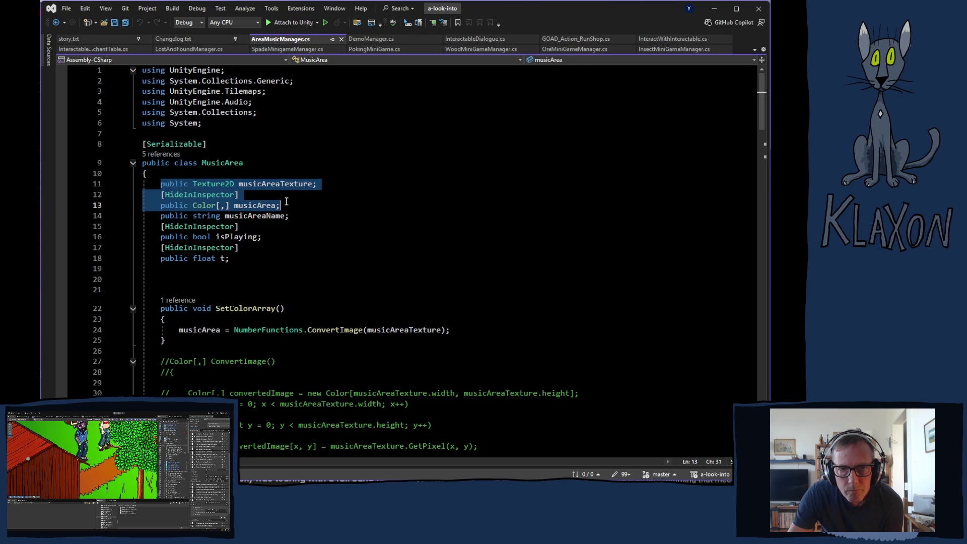
mouse_move(286, 202)
mouse_down()
mouse_move(297, 361)
mouse_move(294, 344)
mouse_up()
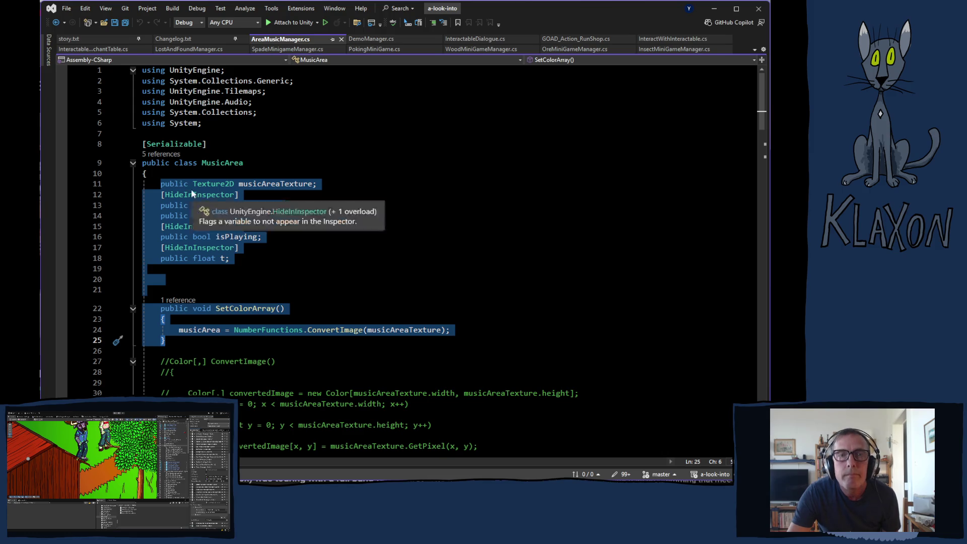
Step: Paste the MusicArea fields and SetColorArray after demoBounds, deleting the name, playing and timer fields
click(373, 39)
scroll(292, 201, up, 12)
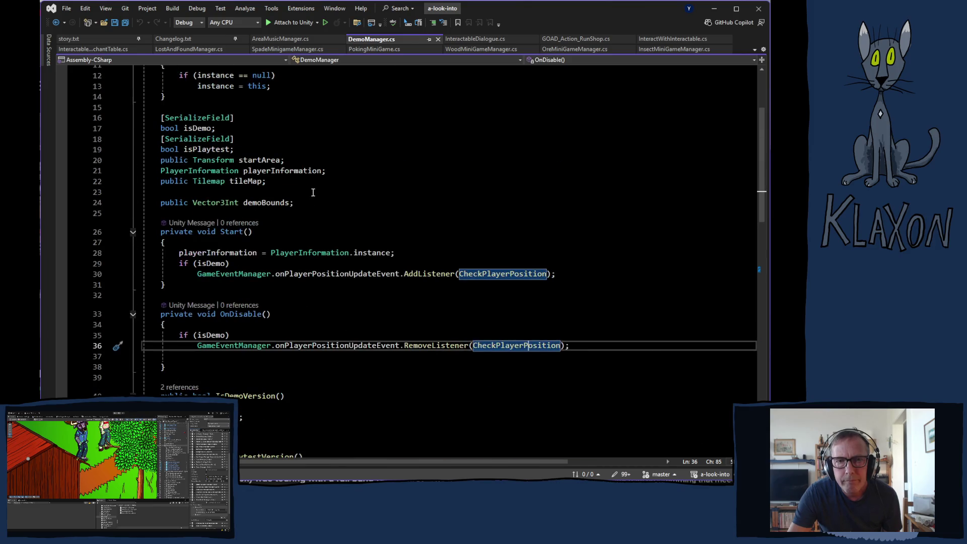
scroll(315, 302, down, 2)
click(309, 266)
key(ctrl+v)
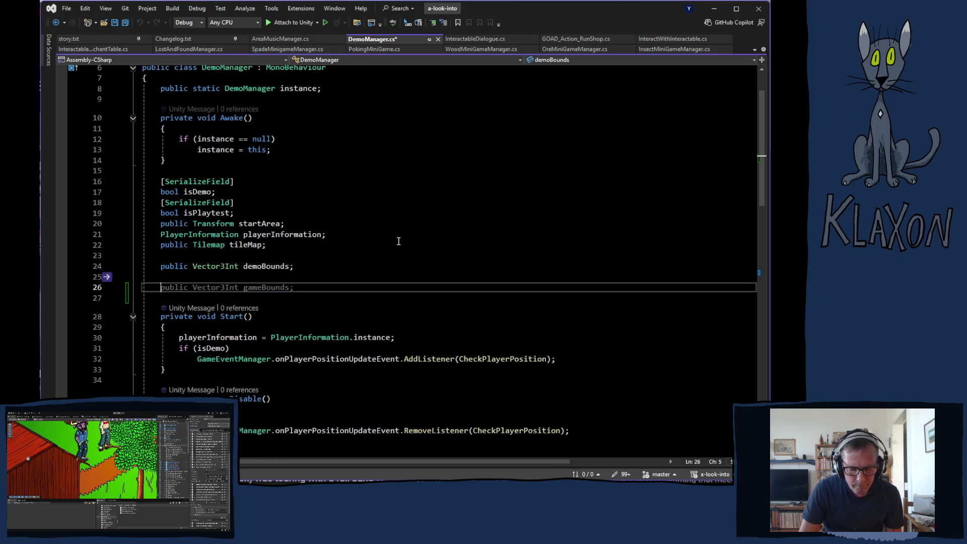
scroll(383, 267, down, 3)
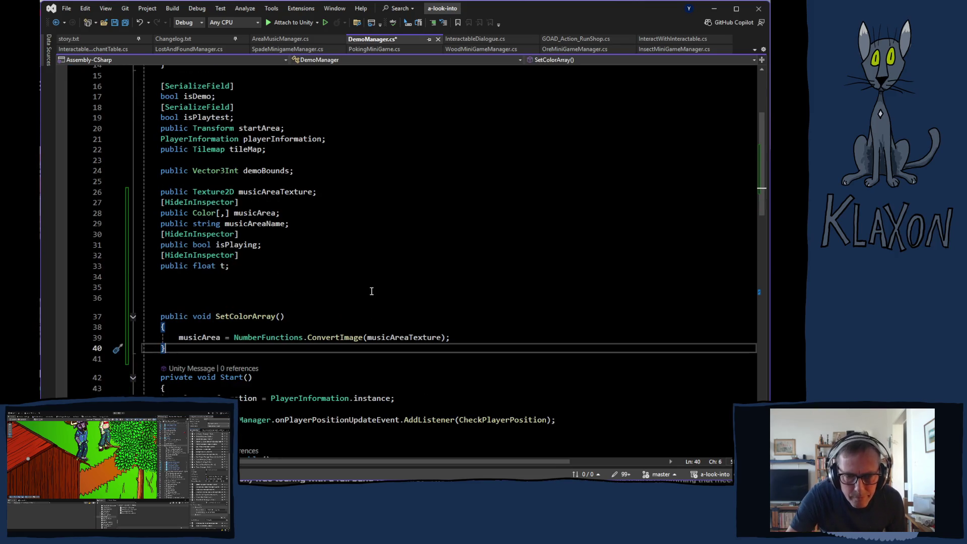
mouse_move(161, 223)
mouse_down()
mouse_move(262, 244)
mouse_move(266, 265)
mouse_up()
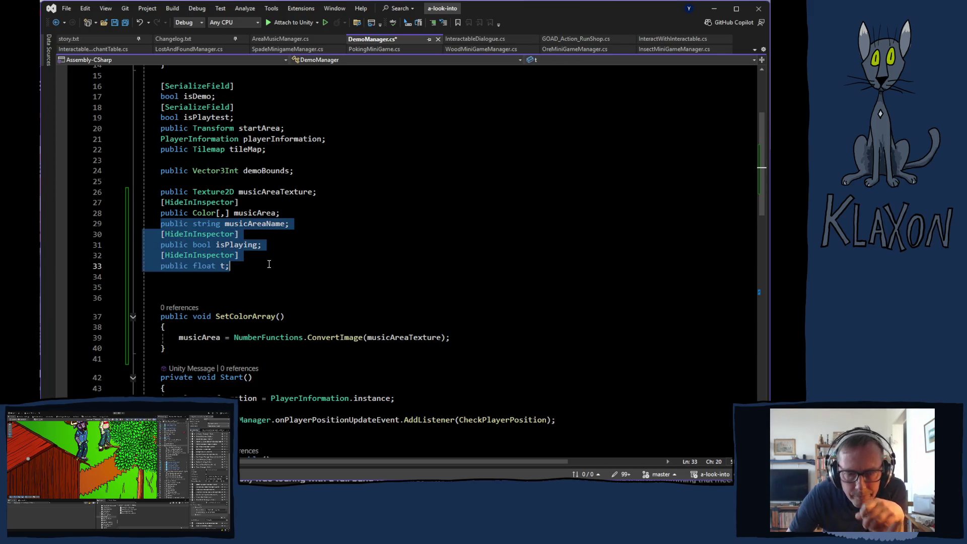
key(Delete)
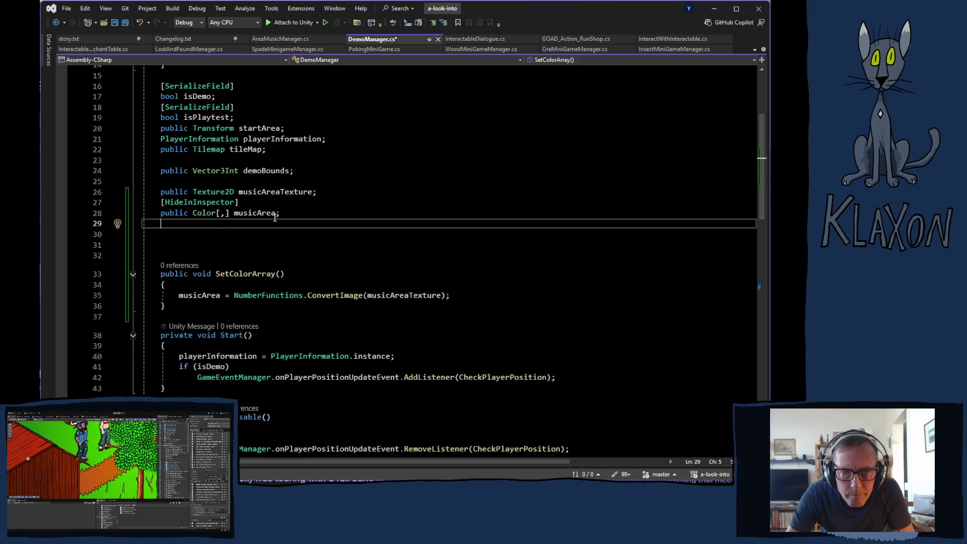
Step: Rename musicAreaTexture to demoAreaTexture and musicArea to demoArea everywhere, then save DemoManager.cs
double_click(260, 194)
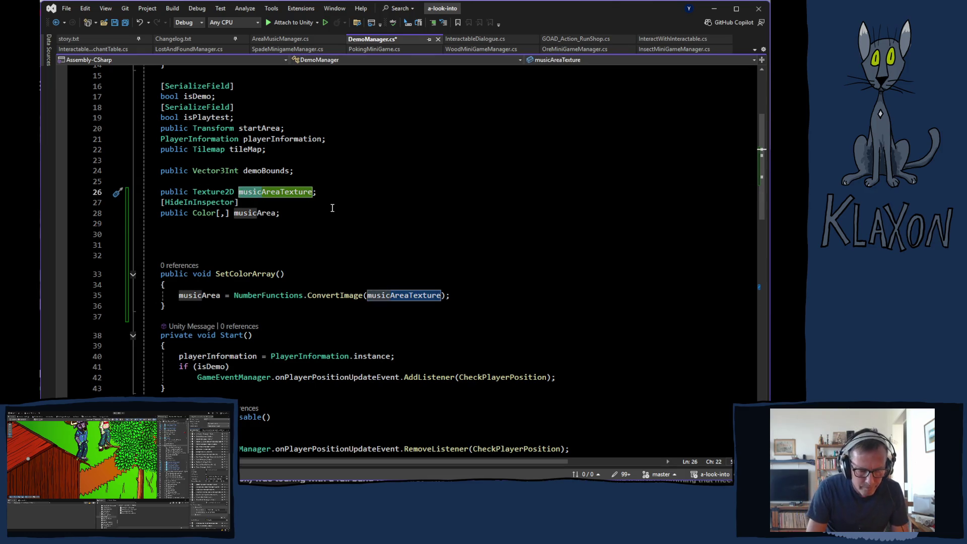
text(demo)
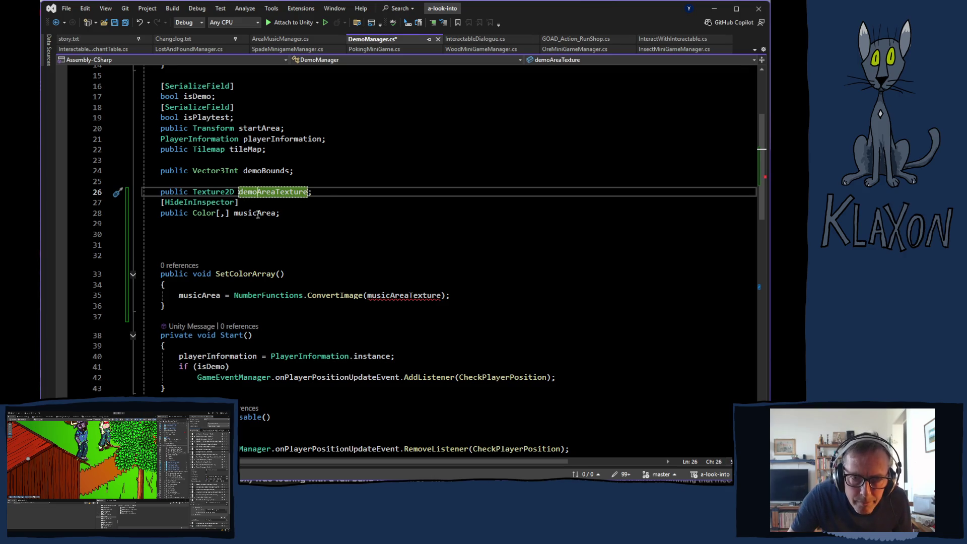
double_click(258, 214)
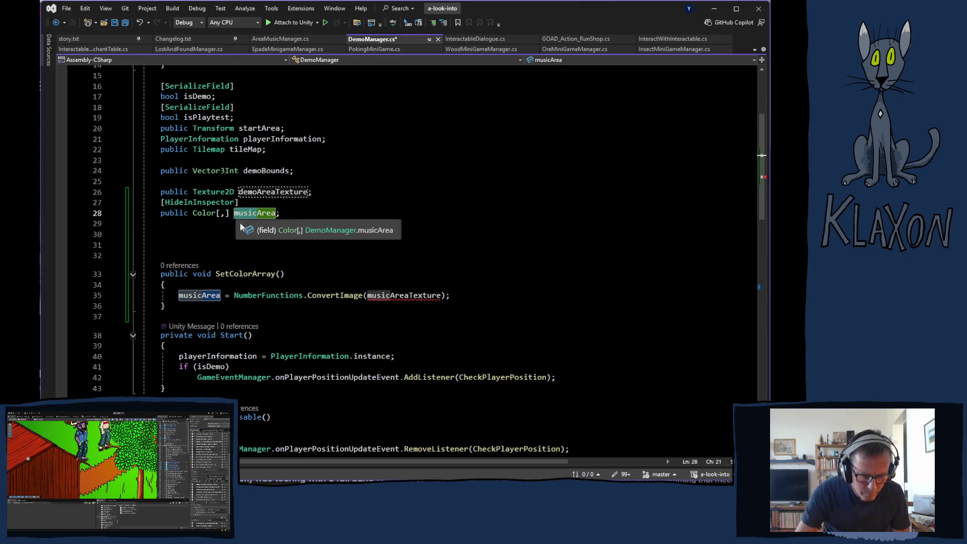
text(demo)
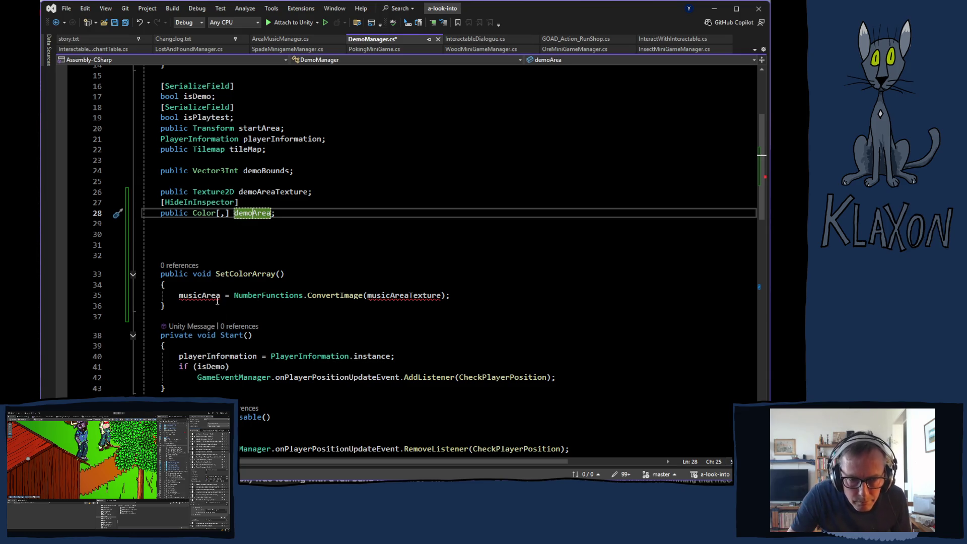
drag(202, 297, 178, 297)
text(demo)
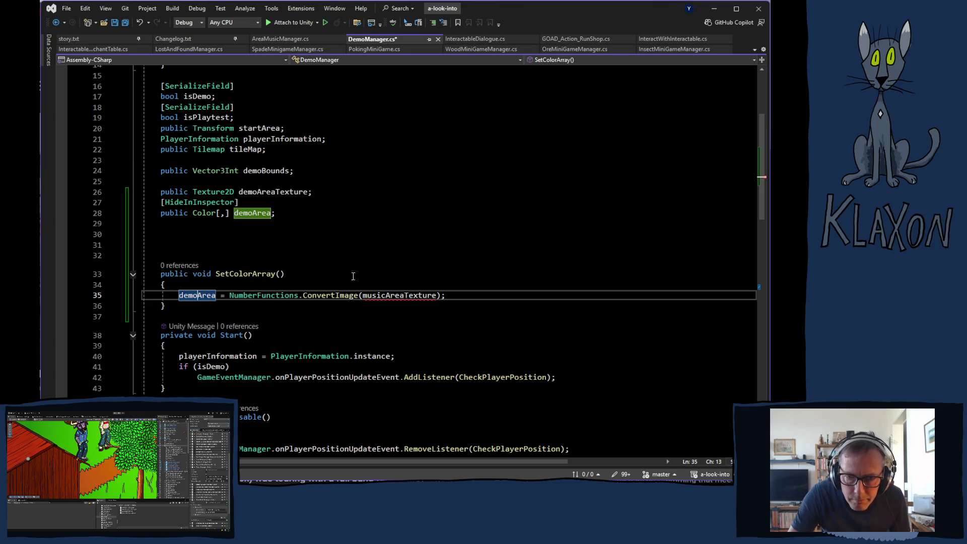
drag(385, 296, 363, 296)
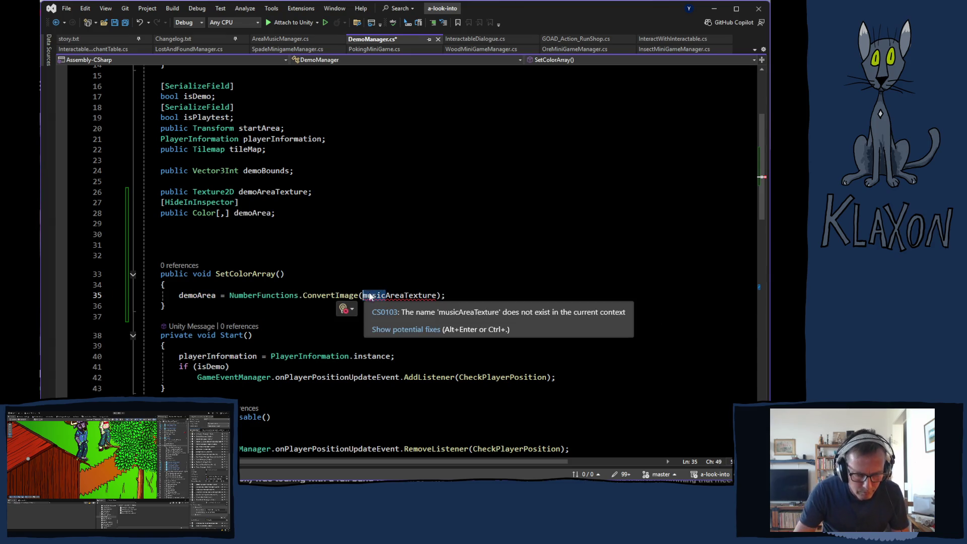
text(demo)
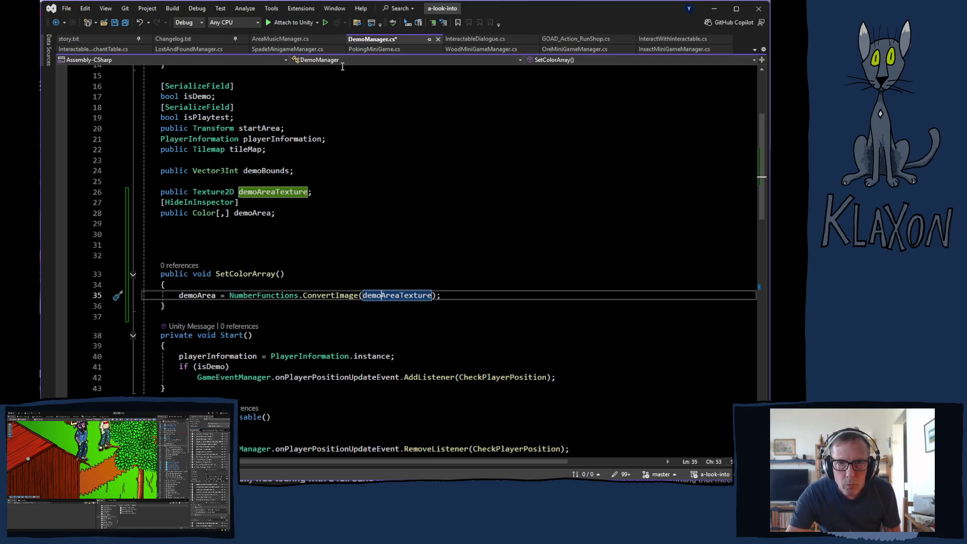
key(ctrl+s)
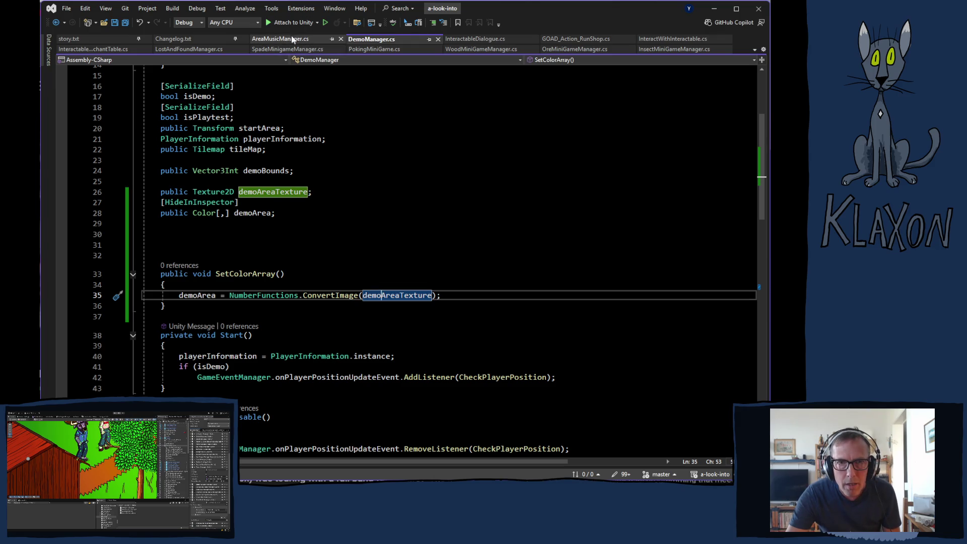
Step: Review AreaMusicManager.cs, then jump to the NumberFunctions definition from DemoManager.cs
click(293, 39)
scroll(418, 282, down, 10)
scroll(418, 295, down, 6)
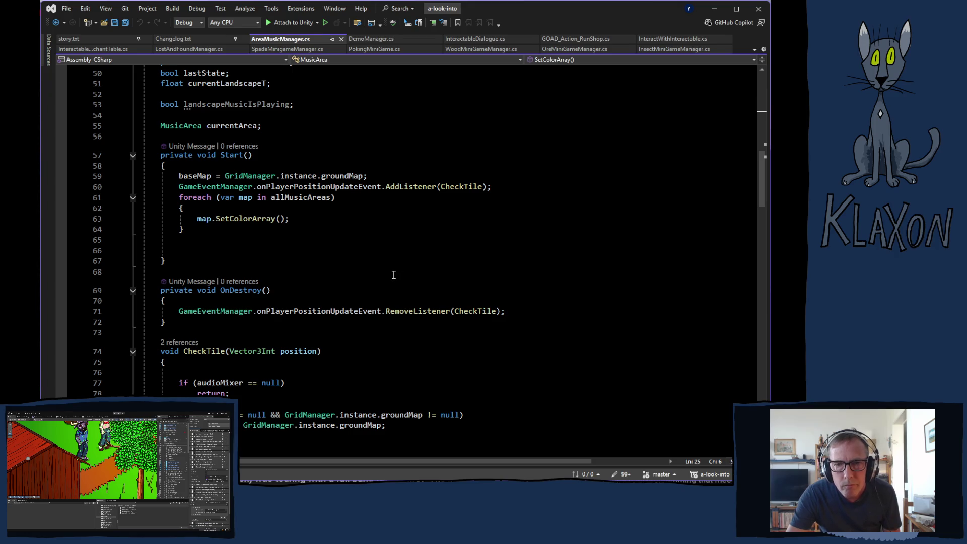
scroll(390, 271, down, 6)
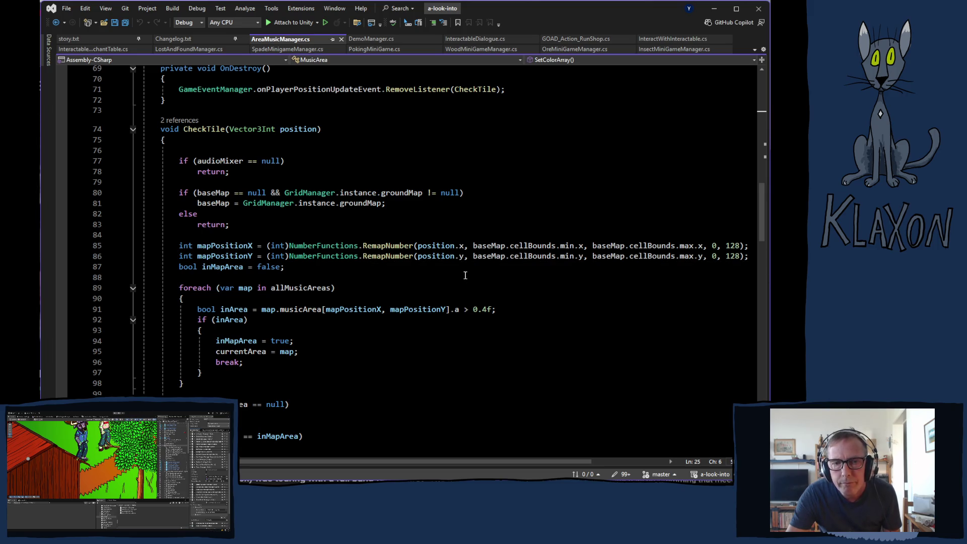
scroll(466, 275, down, 3)
scroll(466, 273, down, 3)
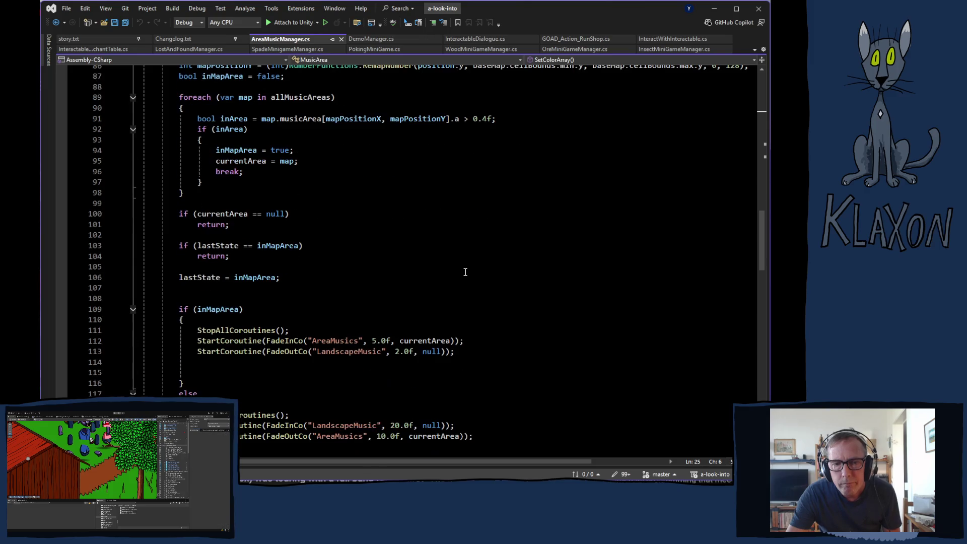
scroll(465, 271, down, 6)
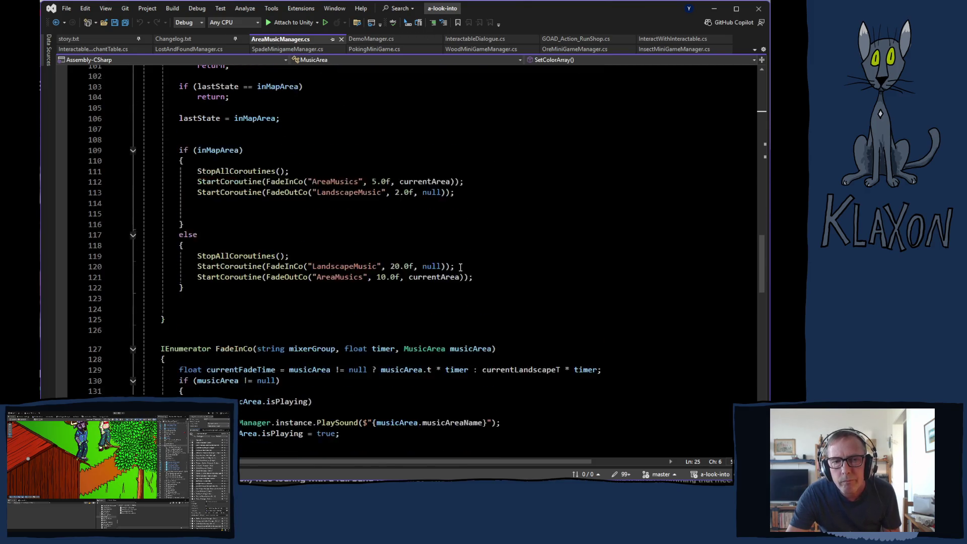
scroll(460, 270, up, 12)
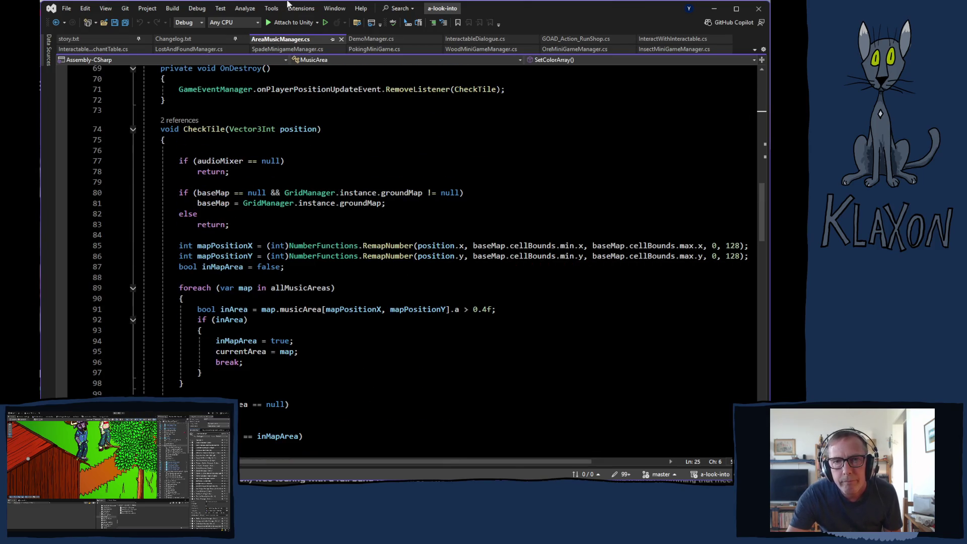
click(371, 39)
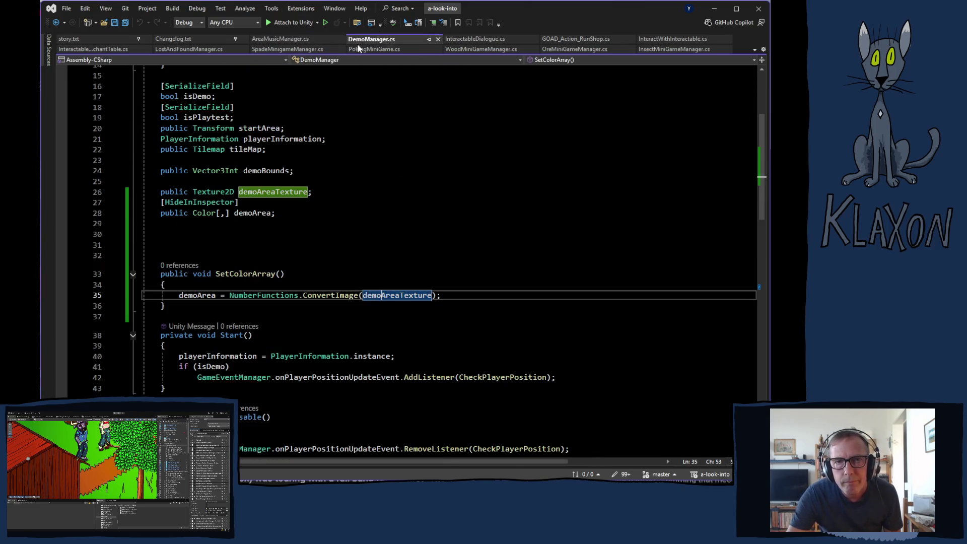
ctrl+click(261, 299)
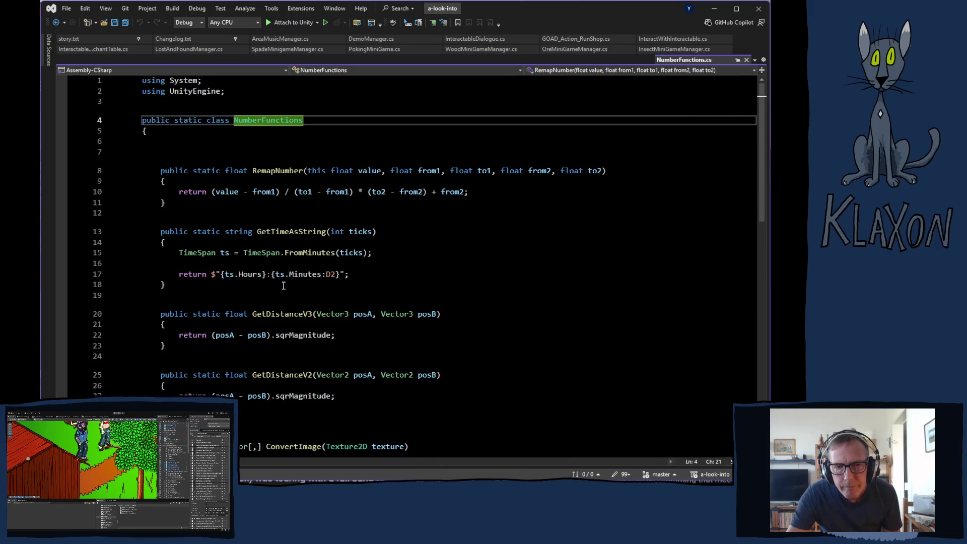
scroll(323, 298, down, 5)
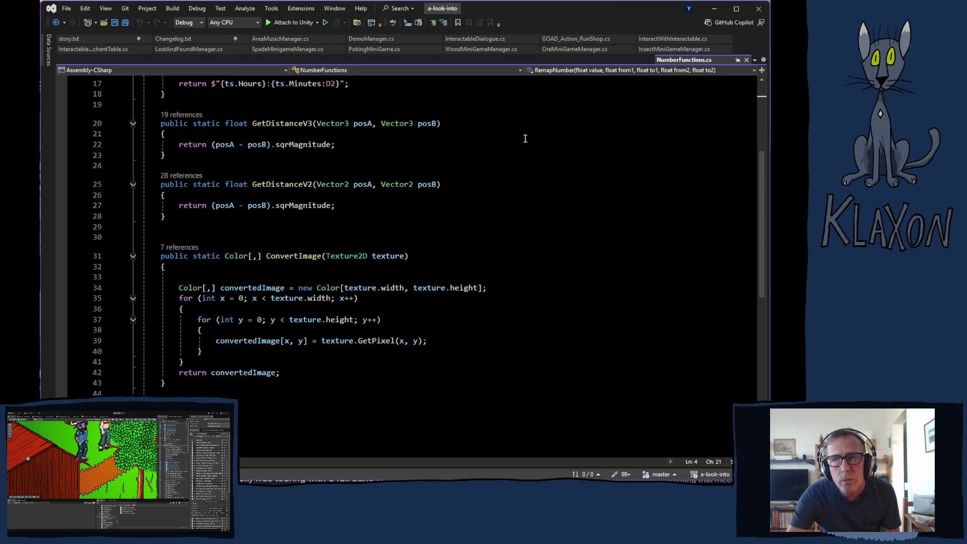
Step: Open the GridManager script from the Grid object's Grid Manager component in Unity
click(286, 40)
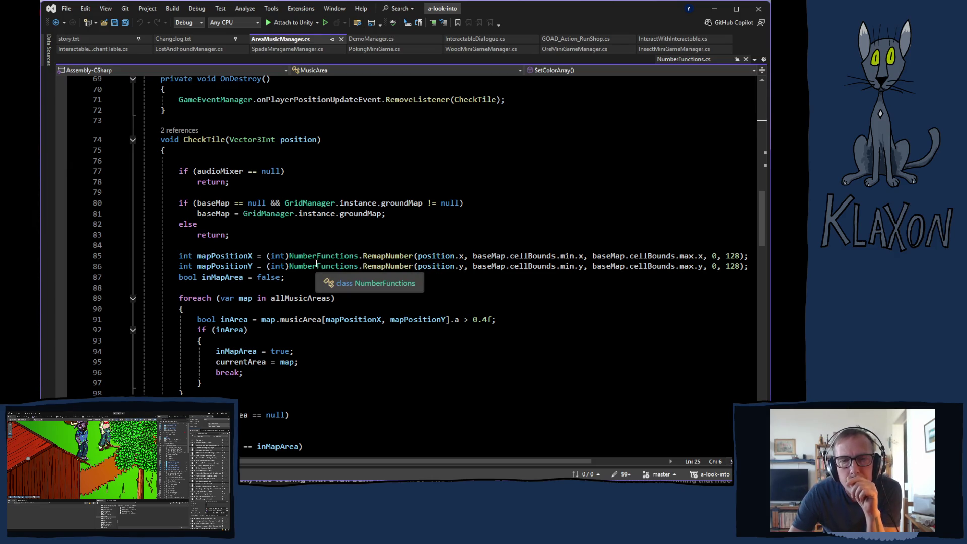
right_click(316, 261)
click(263, 236)
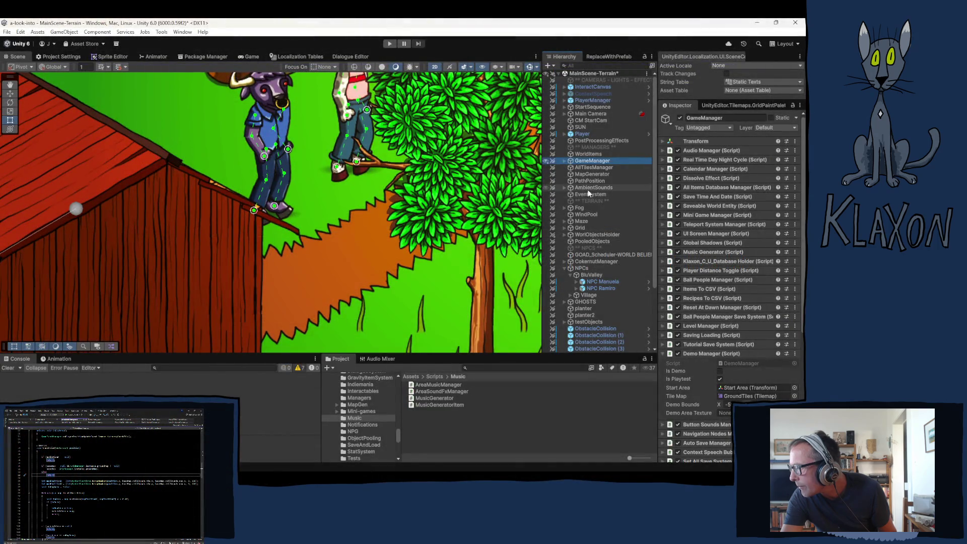
click(590, 229)
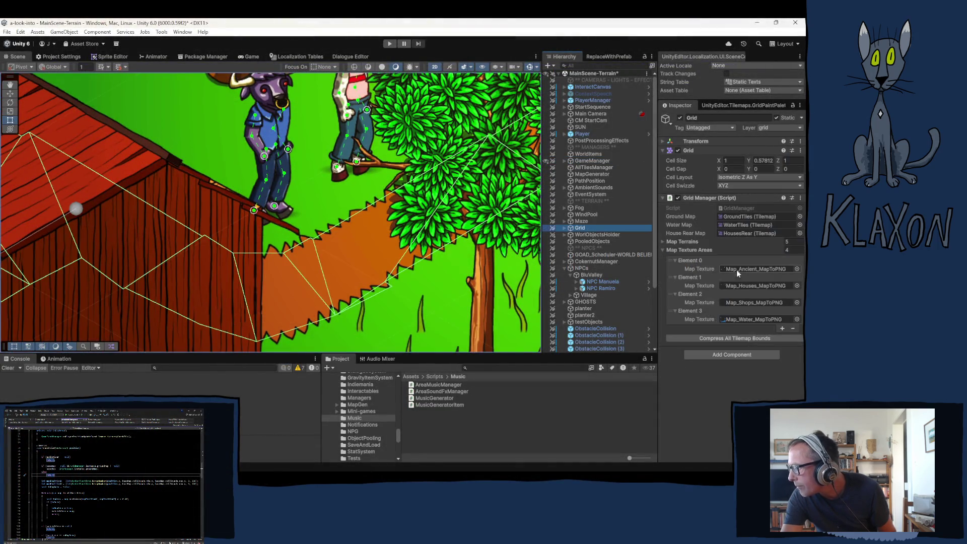
double_click(735, 207)
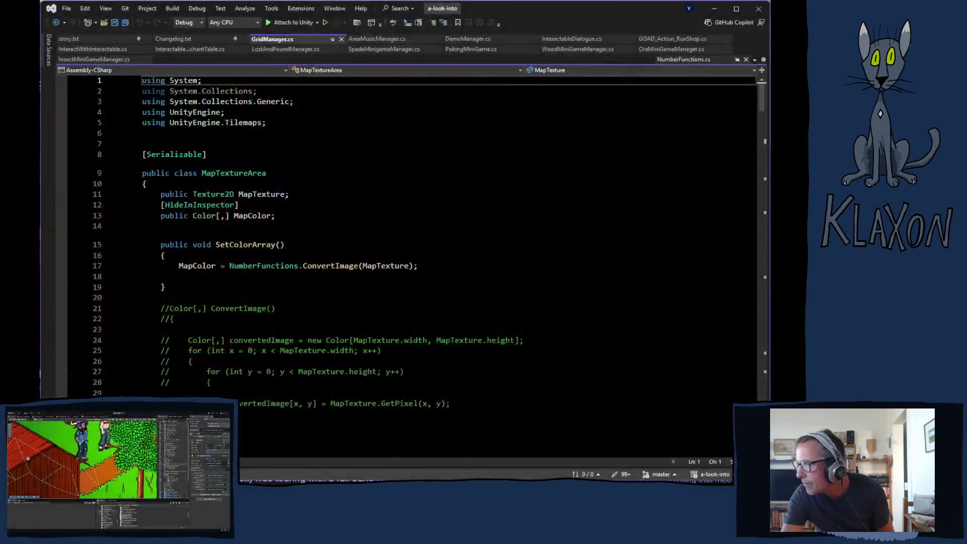
Step: Read through GridManager's CheckPositionAgainstMapTextures, then return to AreaMusicManager's CheckTile method
scroll(342, 332, down, 15)
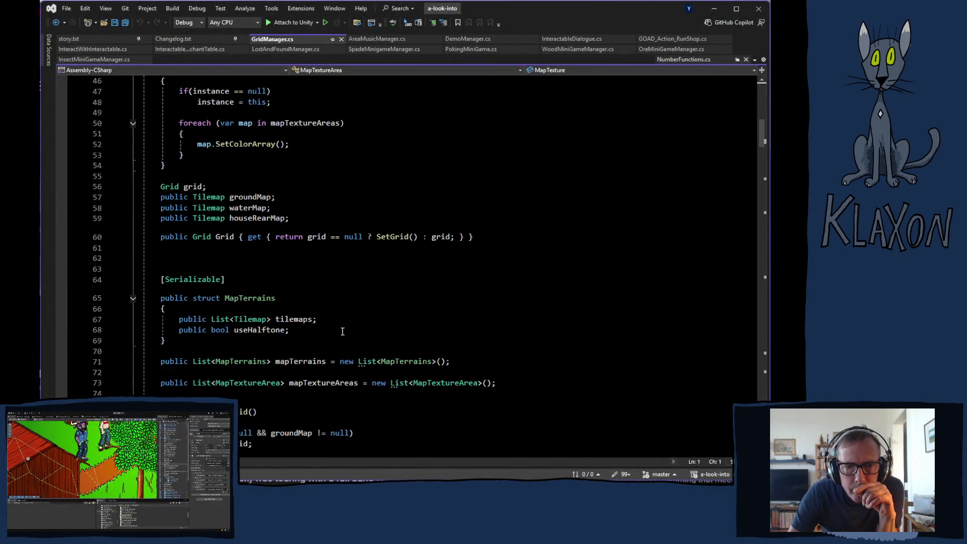
scroll(375, 343, down, 11)
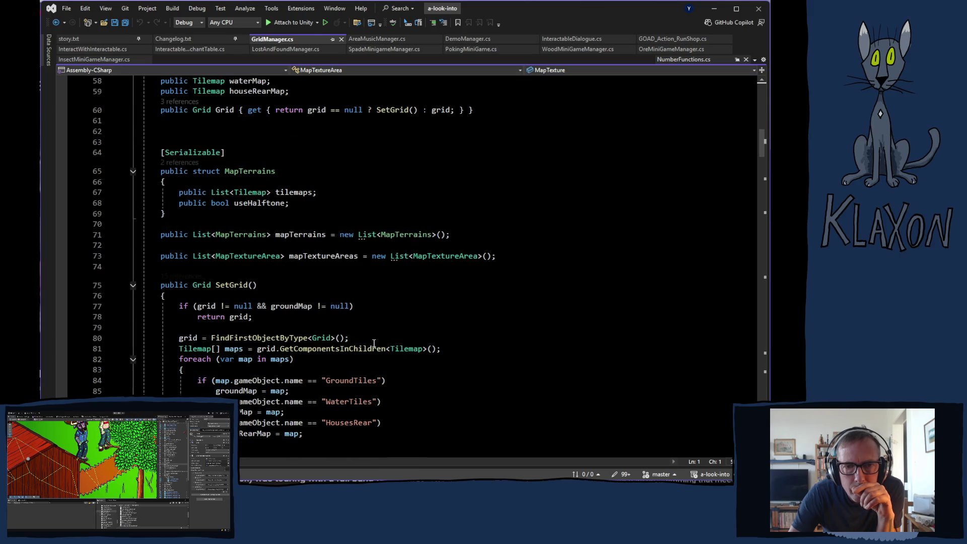
scroll(378, 343, down, 7)
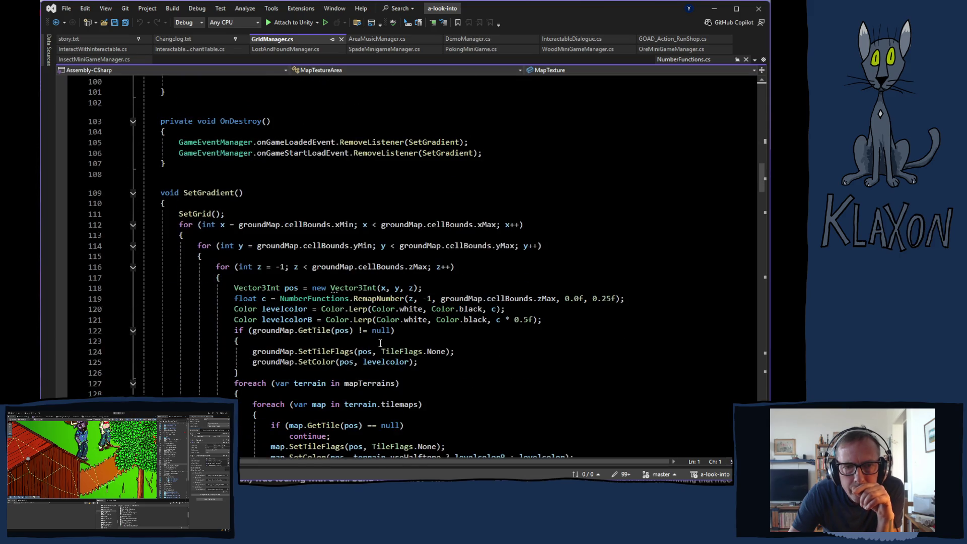
scroll(380, 343, down, 7)
scroll(384, 343, down, 8)
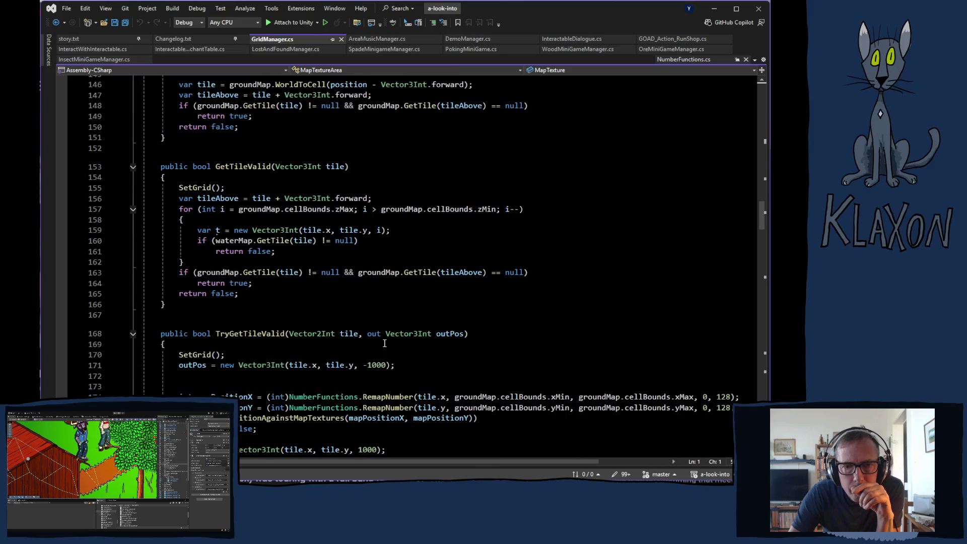
scroll(384, 343, down, 2)
scroll(385, 343, down, 5)
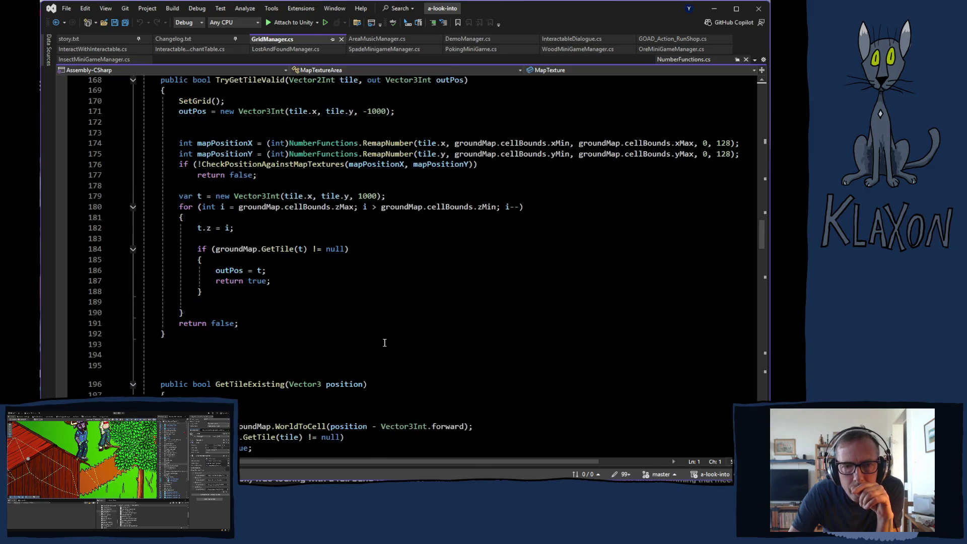
scroll(384, 344, down, 7)
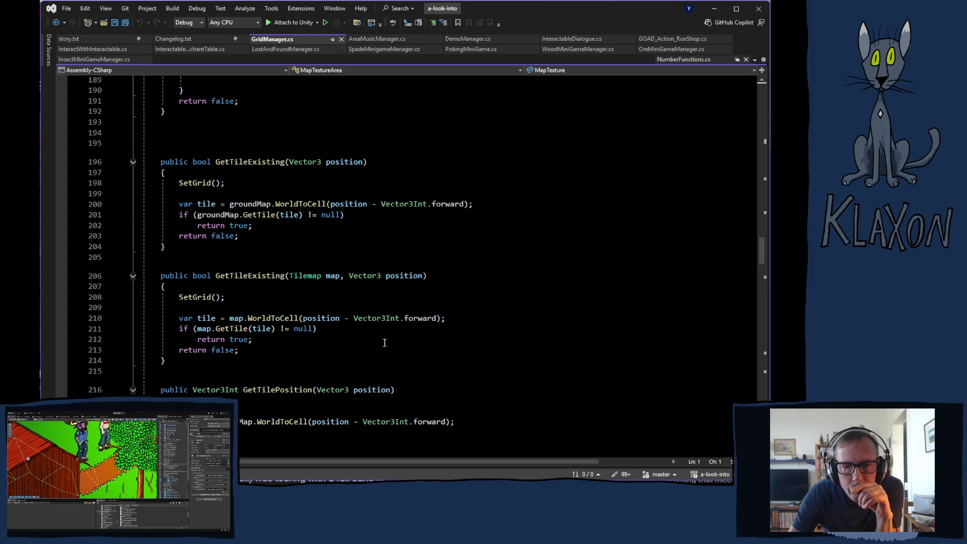
scroll(385, 343, down, 6)
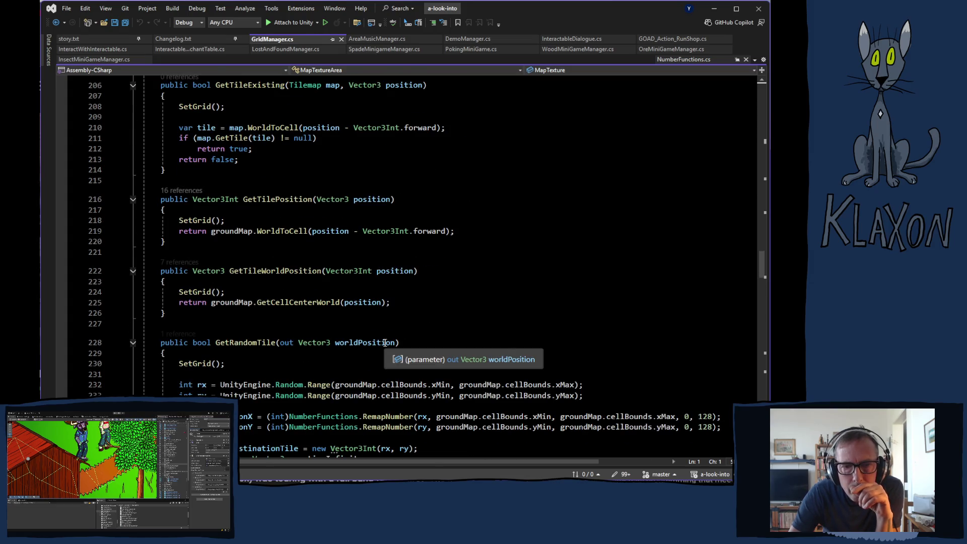
scroll(385, 343, down, 5)
scroll(385, 343, down, 4)
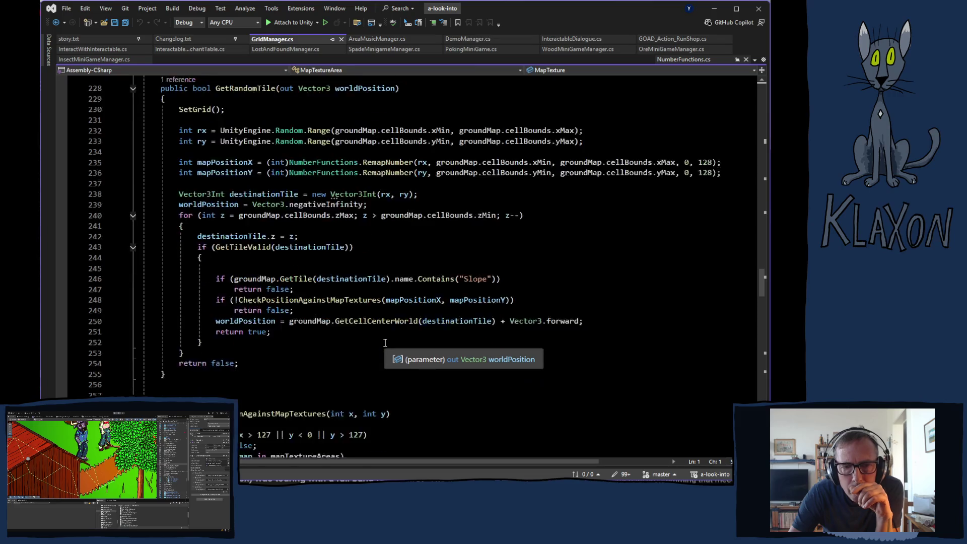
scroll(385, 343, down, 4)
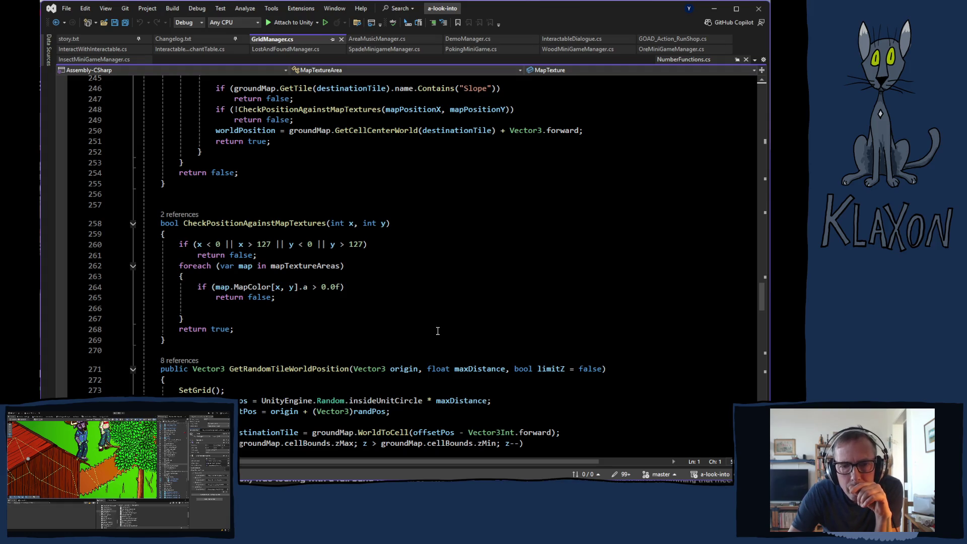
scroll(438, 331, down, 10)
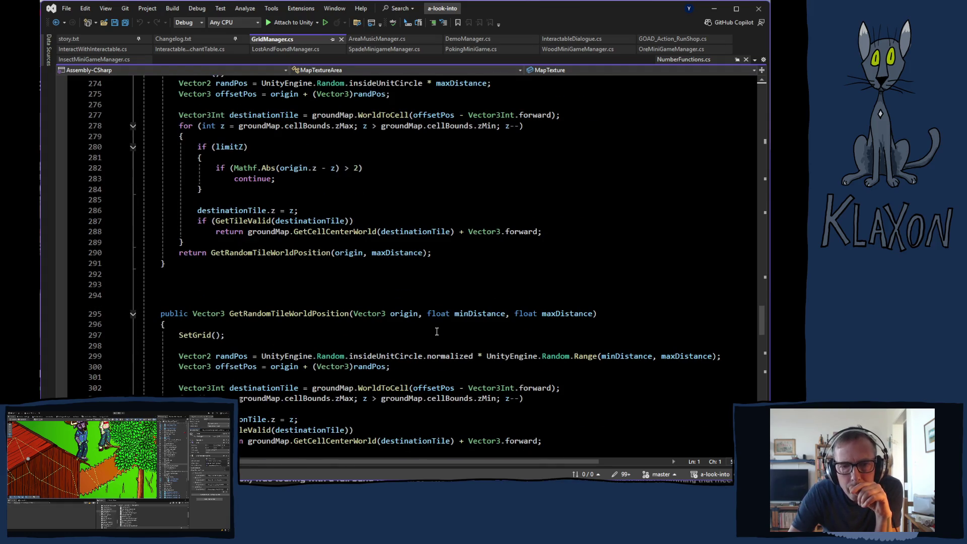
scroll(437, 332, down, 7)
scroll(436, 332, down, 3)
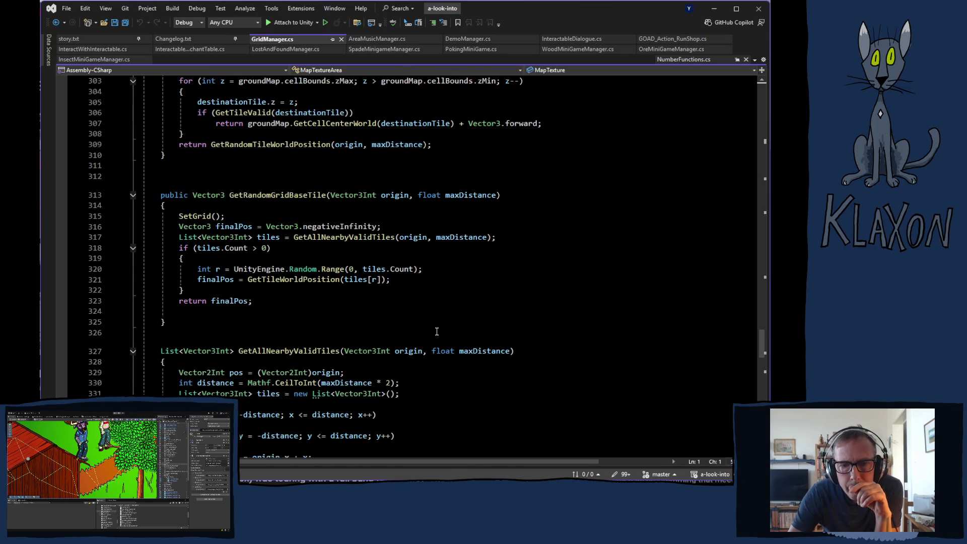
scroll(436, 332, down, 5)
scroll(435, 331, down, 6)
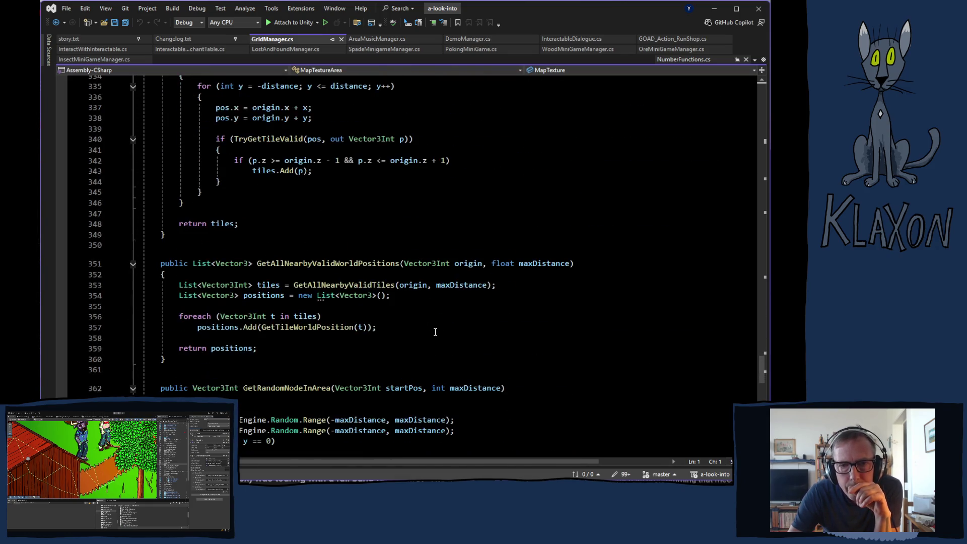
scroll(436, 332, up, 5)
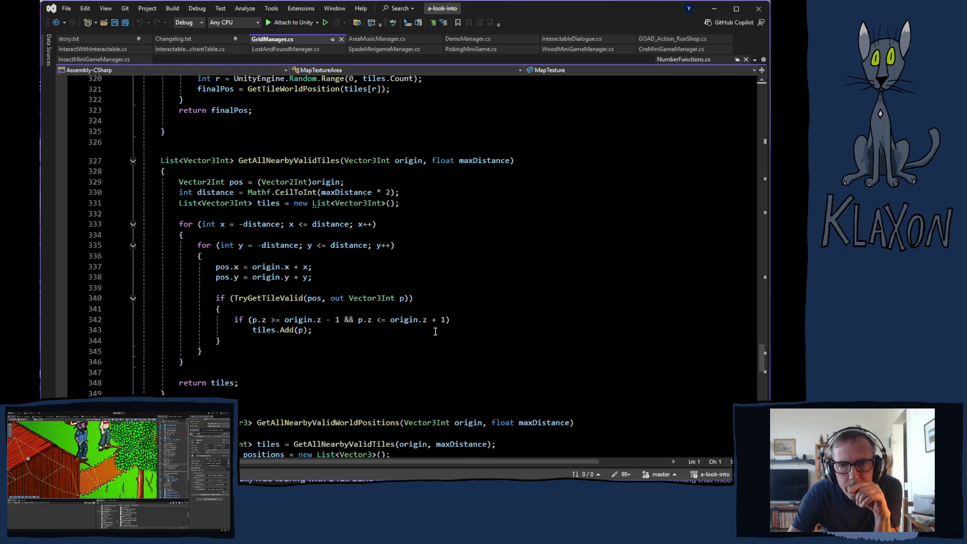
scroll(435, 332, down, 5)
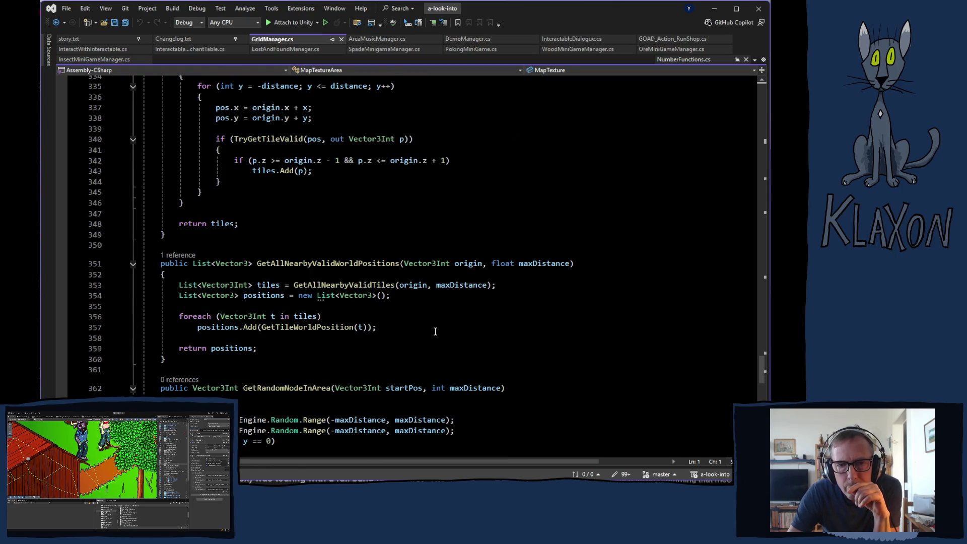
scroll(435, 332, down, 4)
scroll(435, 331, down, 6)
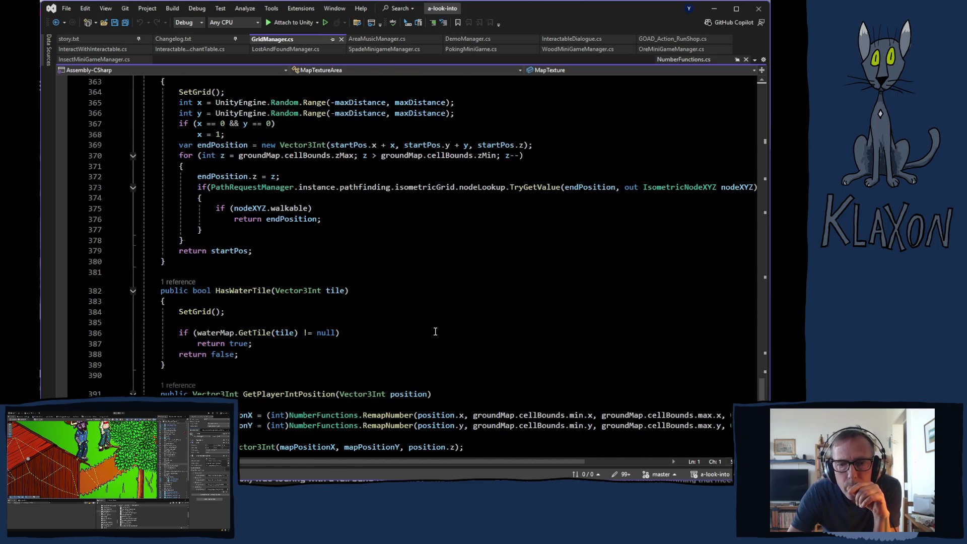
scroll(435, 331, down, 6)
scroll(435, 331, up, 20)
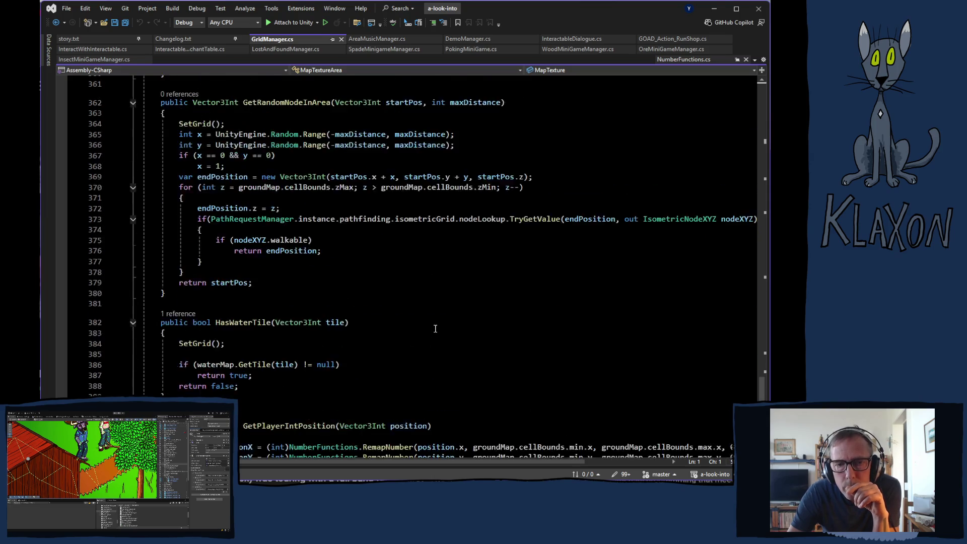
scroll(437, 331, up, 9)
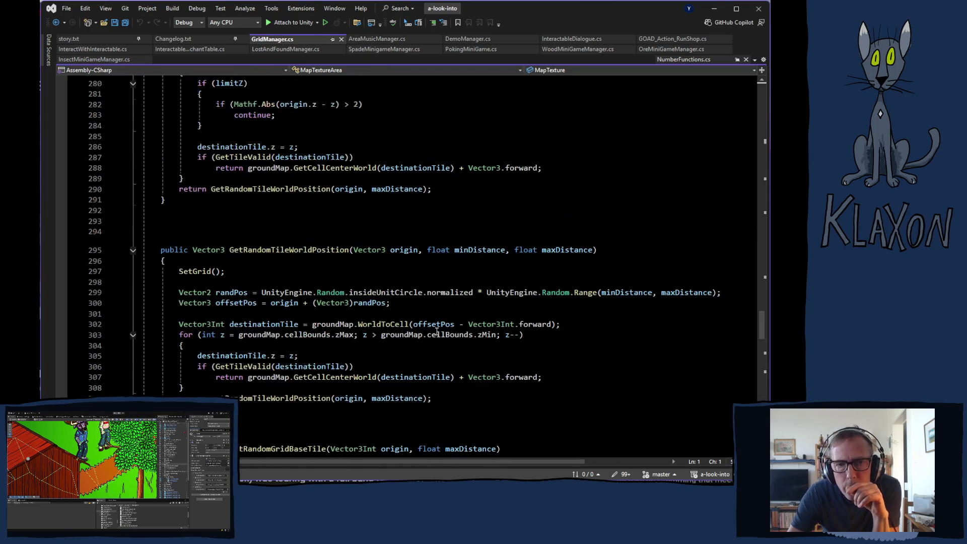
scroll(437, 330, up, 9)
scroll(439, 331, up, 4)
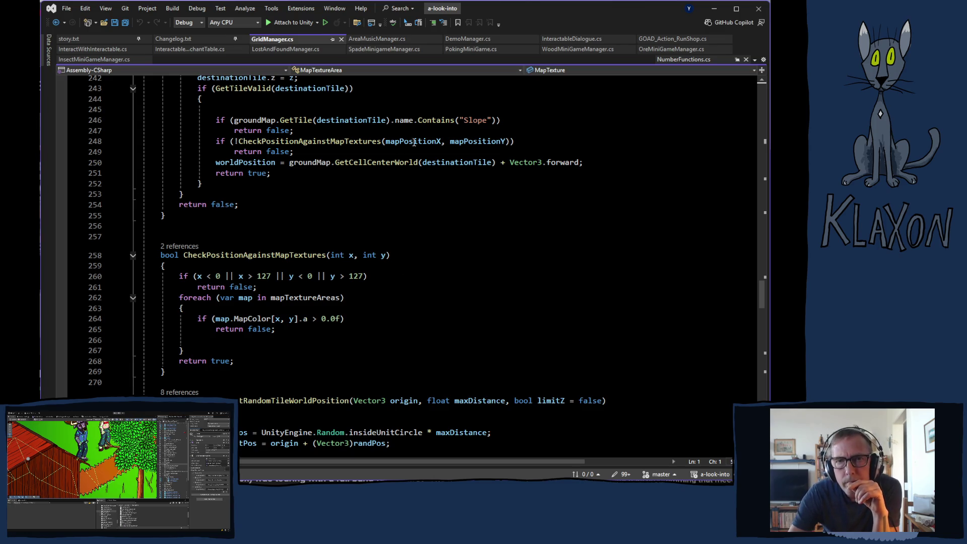
click(375, 40)
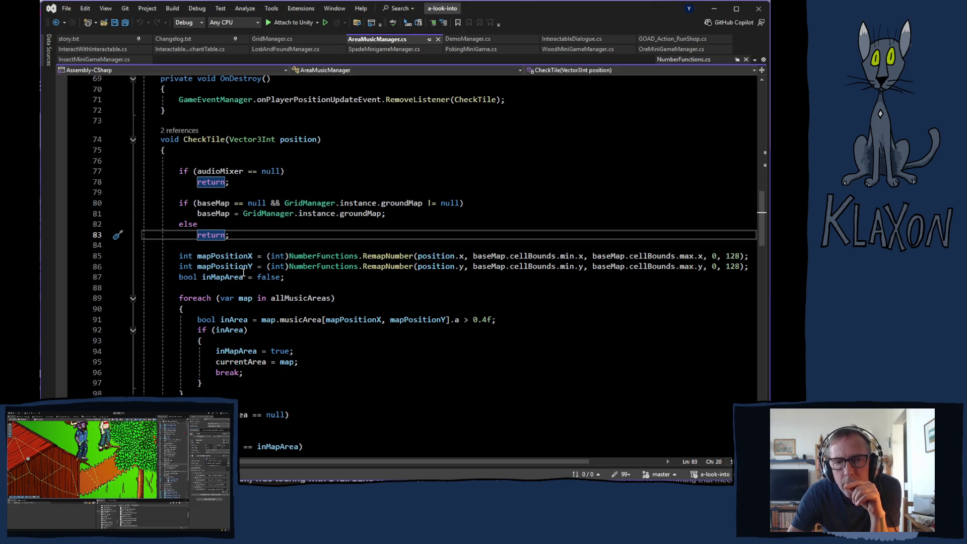
Step: Select CheckTile's map-position and area-check code, lines 85–98, then return to DemoManager.cs
mouse_move(180, 255)
mouse_down()
mouse_move(302, 267)
mouse_move(290, 278)
mouse_up()
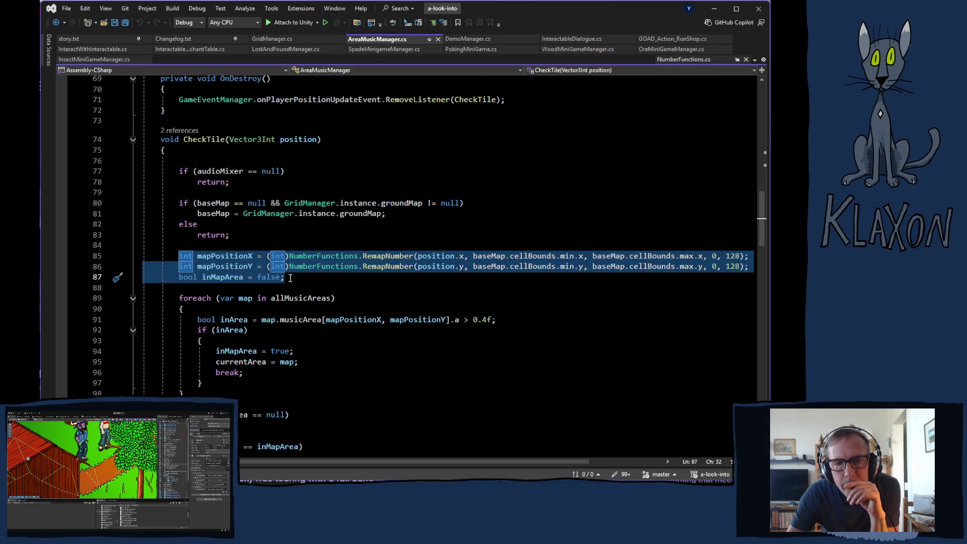
mouse_move(290, 278)
mouse_down()
mouse_move(252, 343)
mouse_move(296, 385)
mouse_up()
key(ctrl+c)
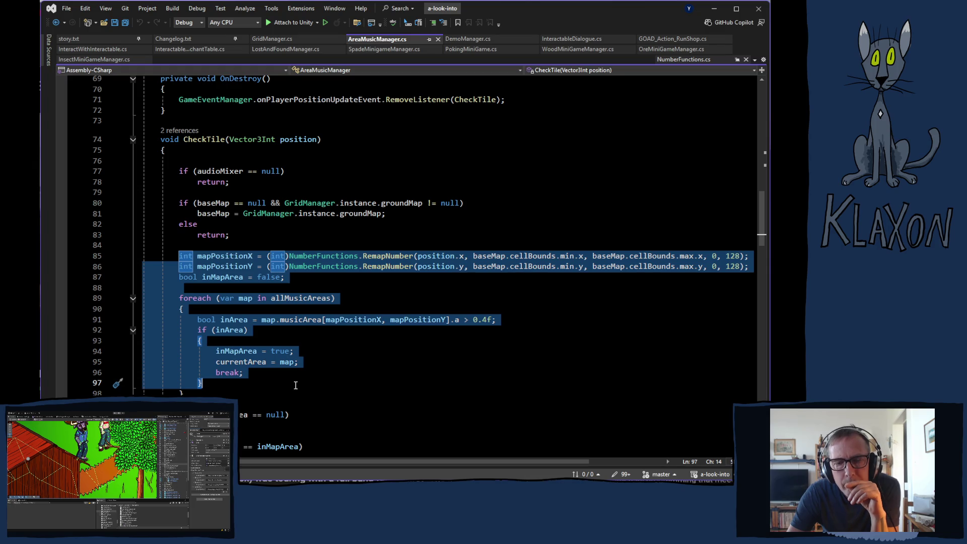
drag(296, 388, 296, 393)
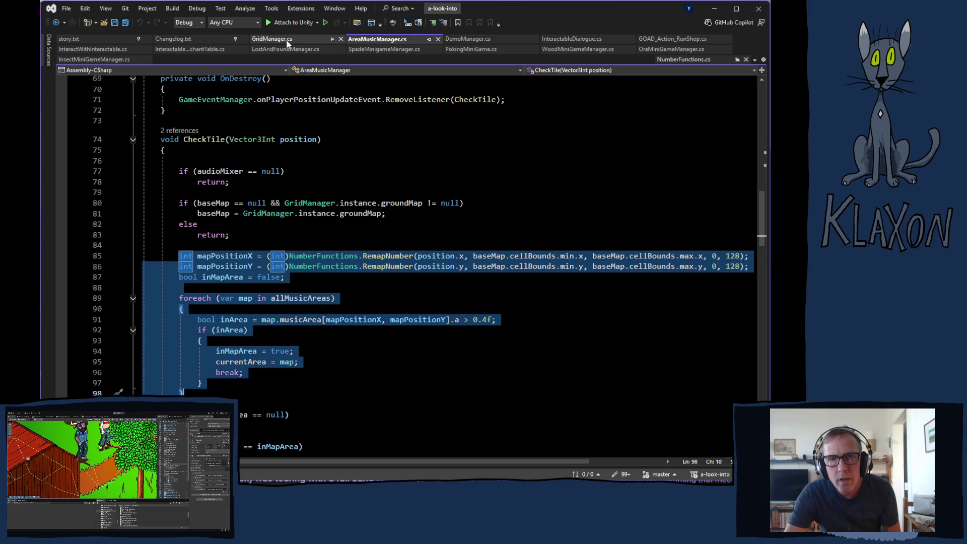
click(466, 39)
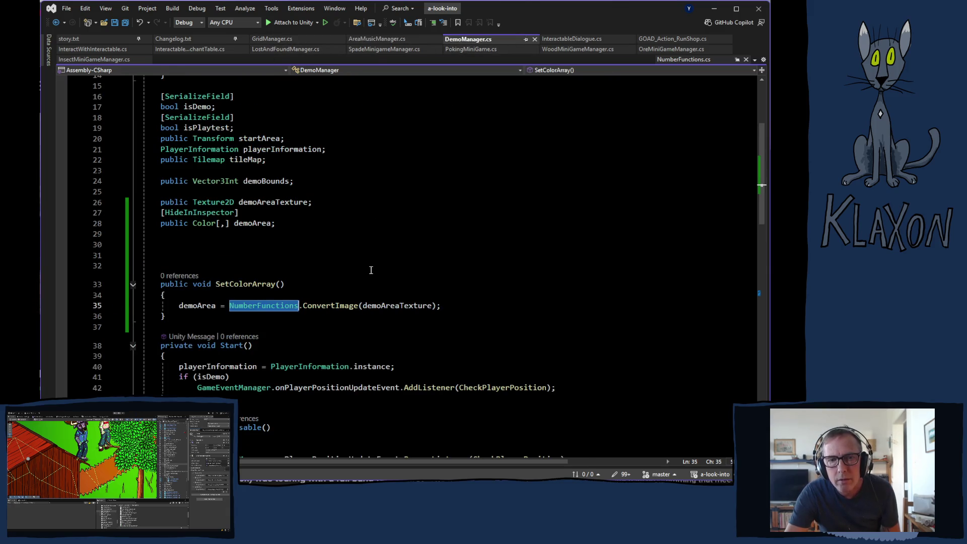
Step: Paste the map-position and area-check code into CheckPlayerPosition after the playerInformation assignment
scroll(376, 272, down, 2)
scroll(423, 302, down, 2)
scroll(436, 320, down, 7)
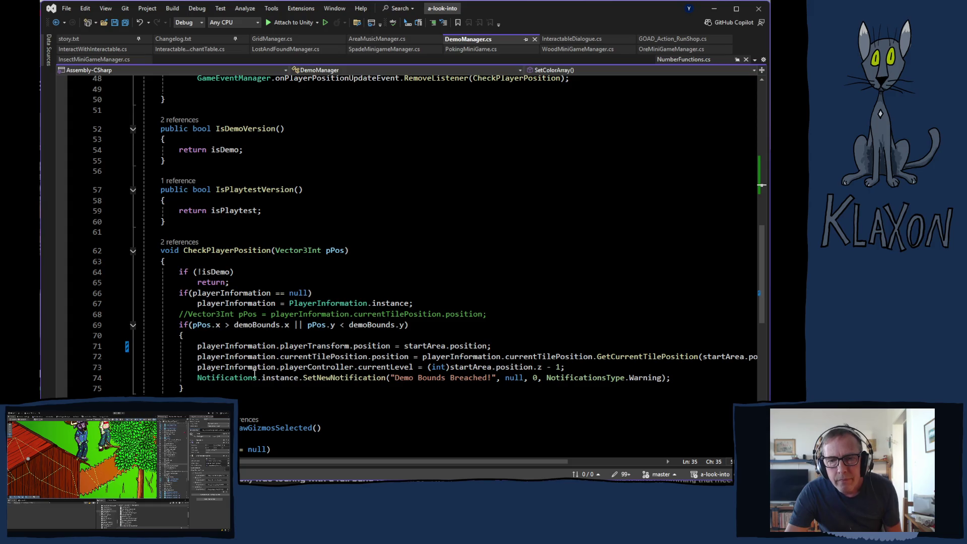
click(451, 305)
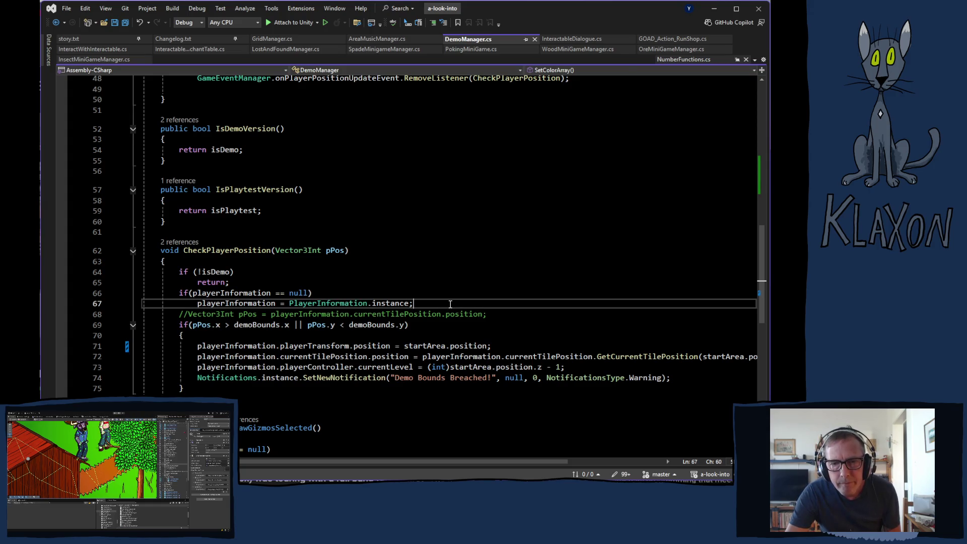
key(Return)
key(Return)
key(Return)
key(Return)
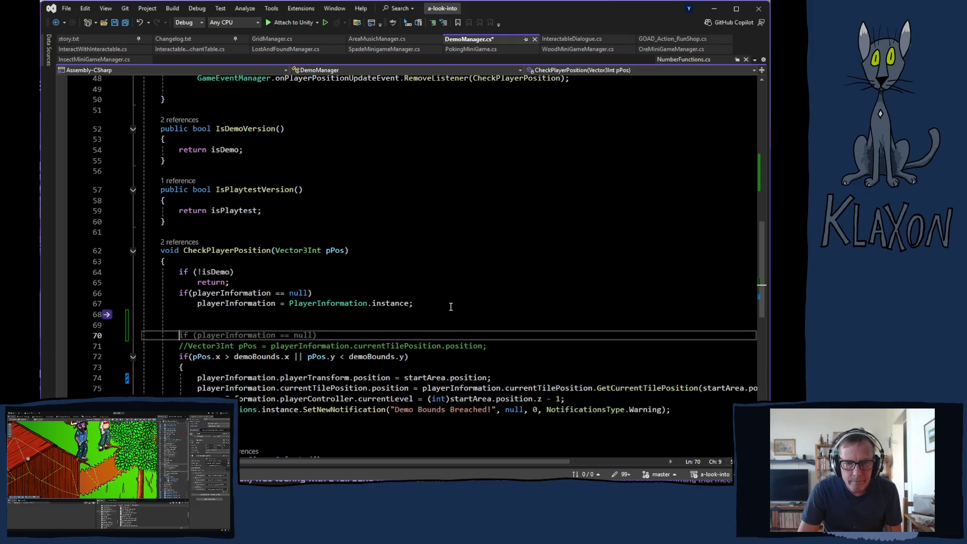
key(ctrl+v)
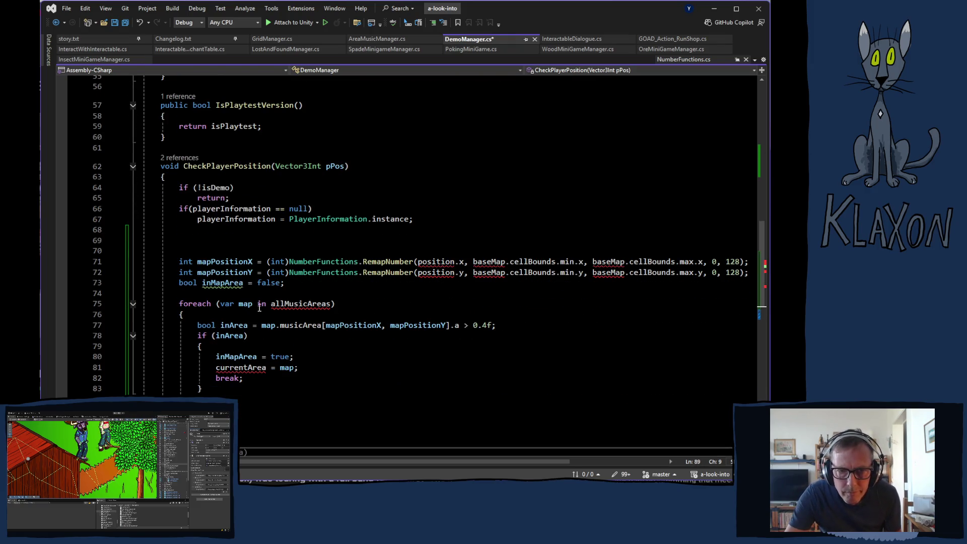
Step: Remove the inMapArea line, foreach loop, if (inArea) block and stray brace, fixing indentation
mouse_move(180, 283)
mouse_down()
mouse_move(286, 284)
mouse_move(346, 304)
mouse_up()
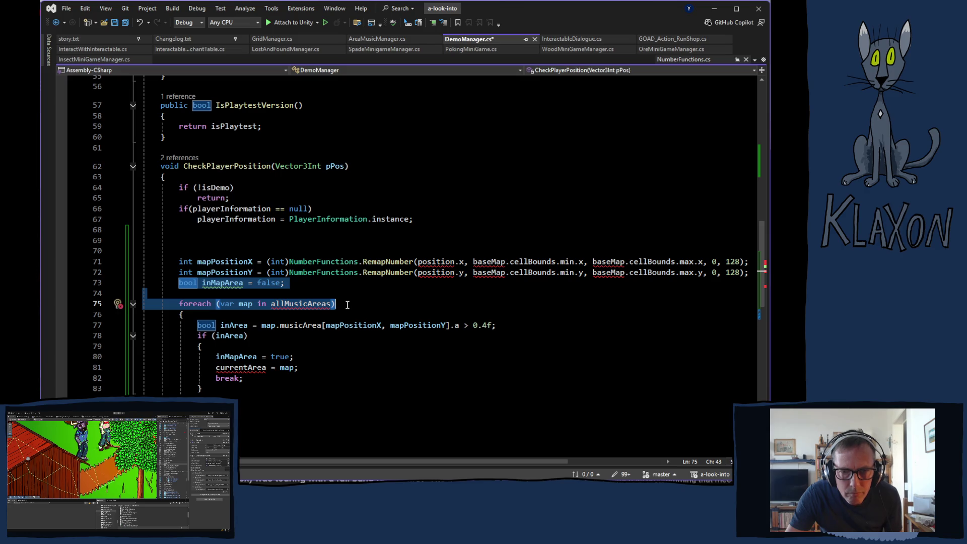
drag(347, 304, 334, 315)
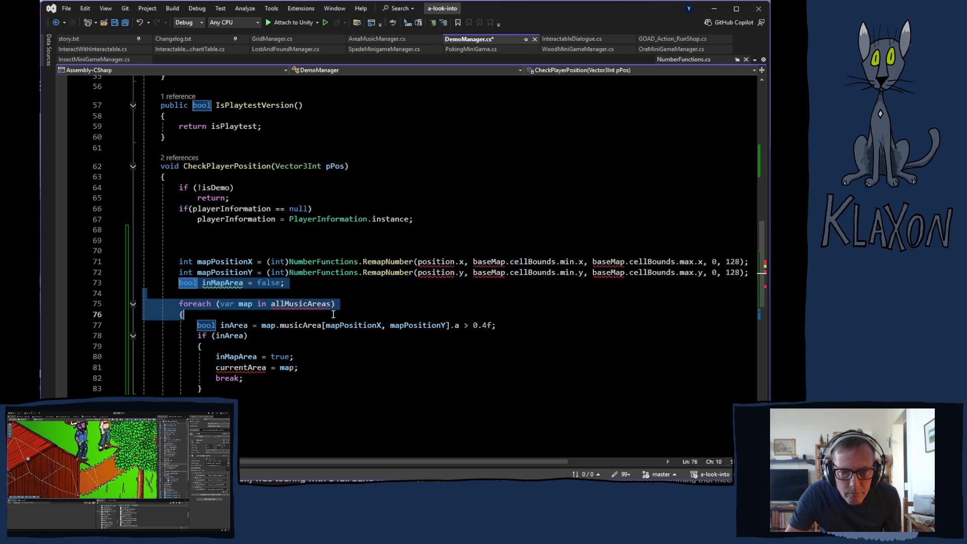
key(Delete)
click(198, 304)
drag(198, 304, 255, 352)
key(Delete)
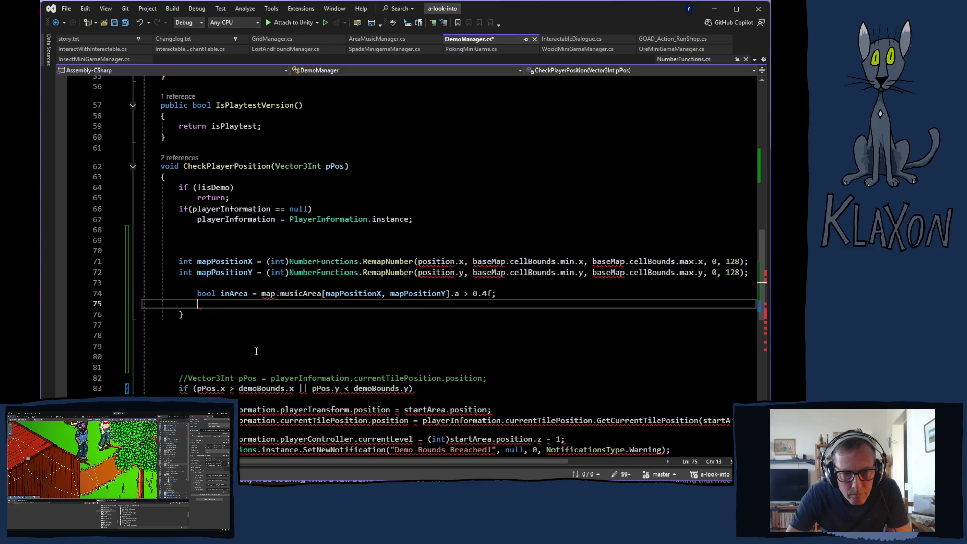
click(197, 295)
key(BackSpace)
key(BackSpace)
key(BackSpace)
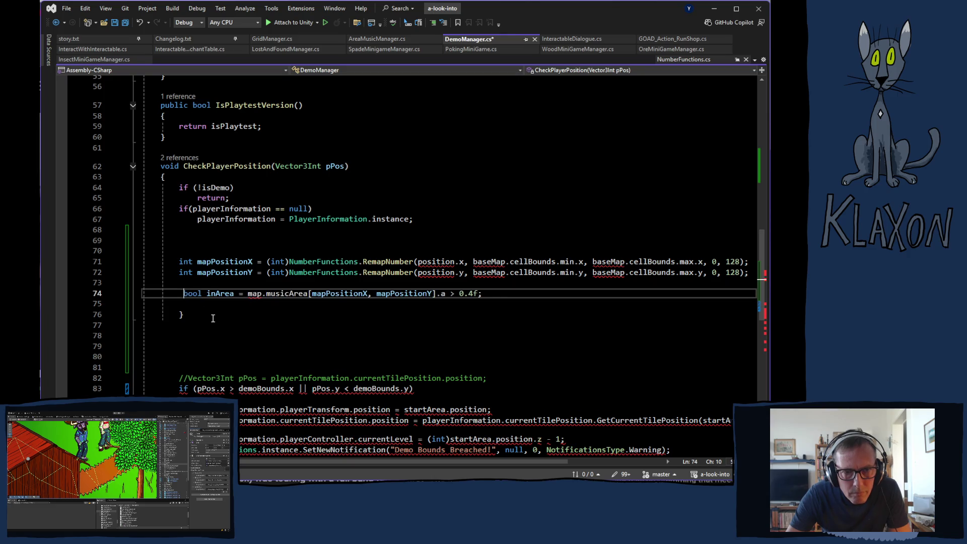
key(BackSpace)
click(207, 318)
key(BackSpace)
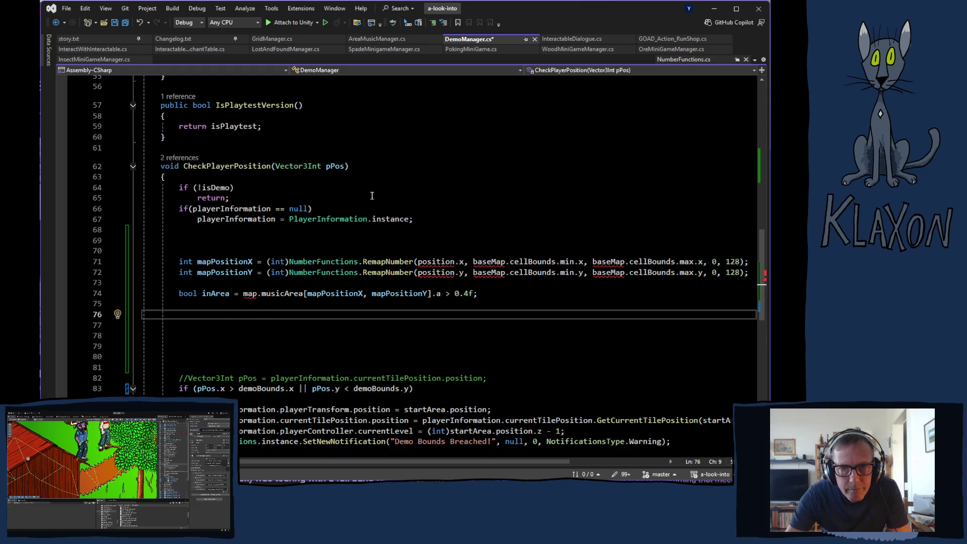
click(342, 168)
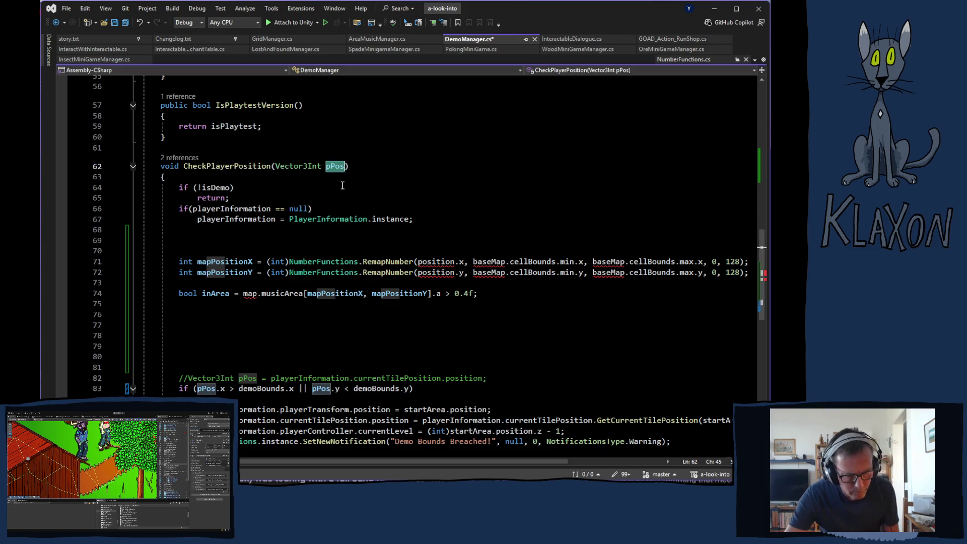
double_click(437, 262)
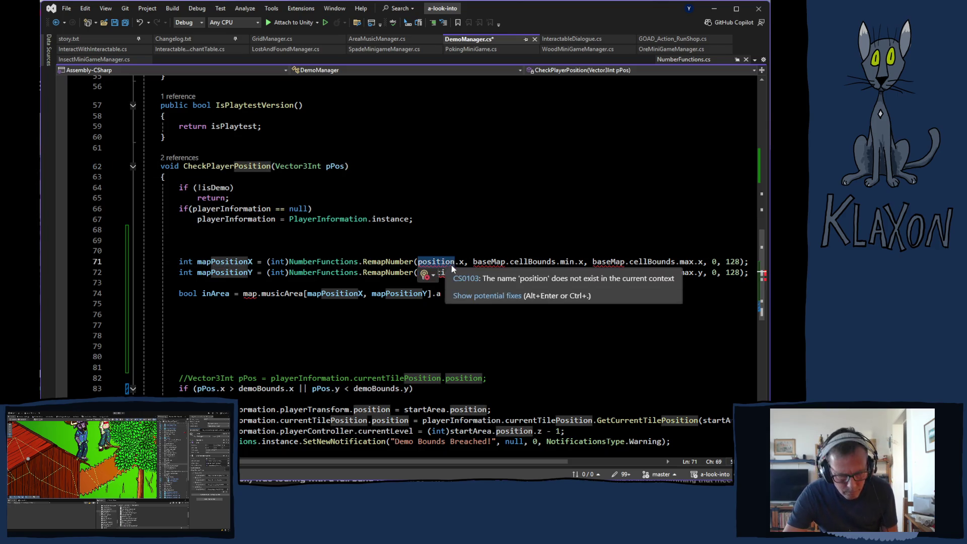
Step: Replace the undefined position with pPos in both RemapNumber calls on lines 71–72
text(pPos)
double_click(437, 273)
text(pPos)
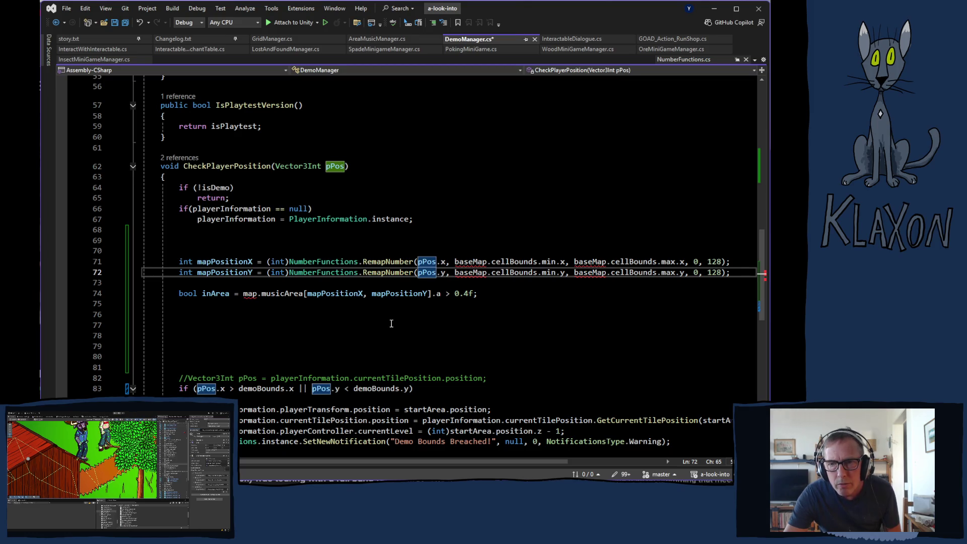
Step: Scroll up to DemoManager's field declarations and glance over at the Unity editor
scroll(391, 320, up, 8)
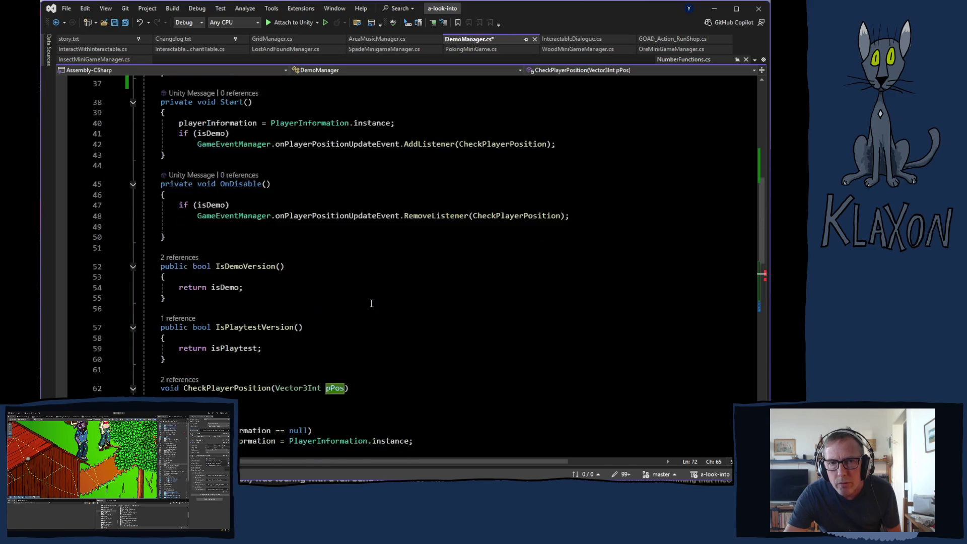
scroll(376, 307, up, 9)
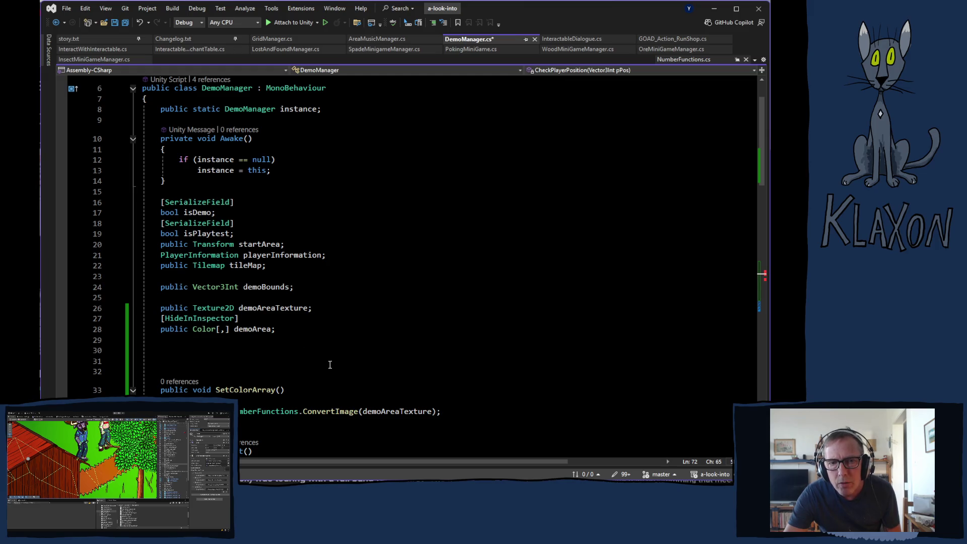
scroll(323, 360, down, 3)
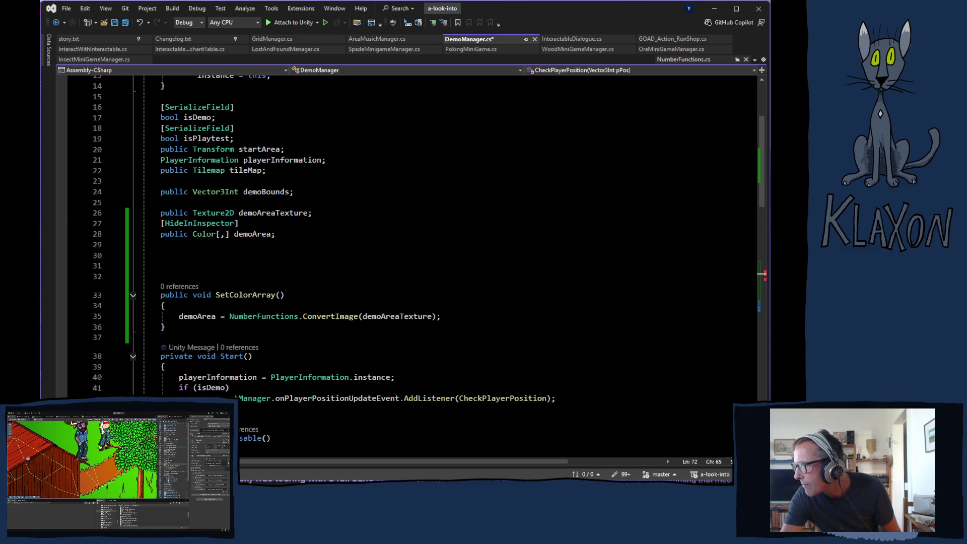
key(alt+Tab)
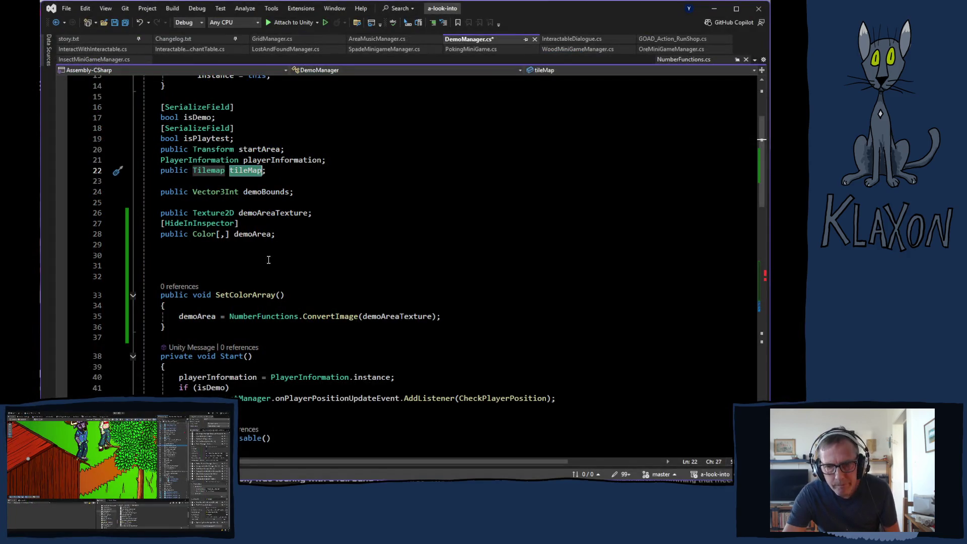
scroll(269, 260, down, 13)
Step: Replace all four baseMap references on lines 71–72 with tileMap
double_click(469, 292)
text(tileMap)
double_click(473, 303)
text(tileMap)
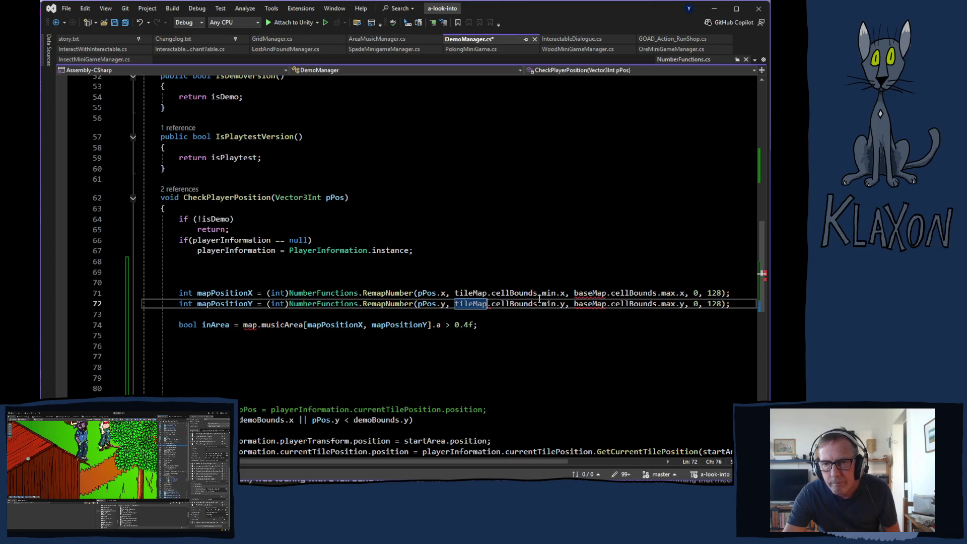
double_click(590, 293)
text(tileMap)
double_click(590, 303)
text(tileMap)
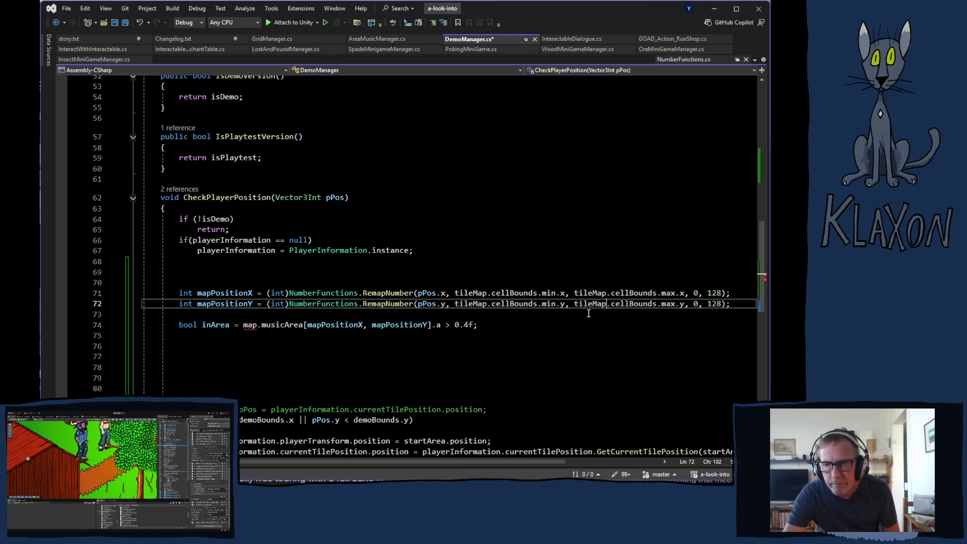
Step: Change map.musicArea in the line 74 inArea check to demoArea
click(253, 325)
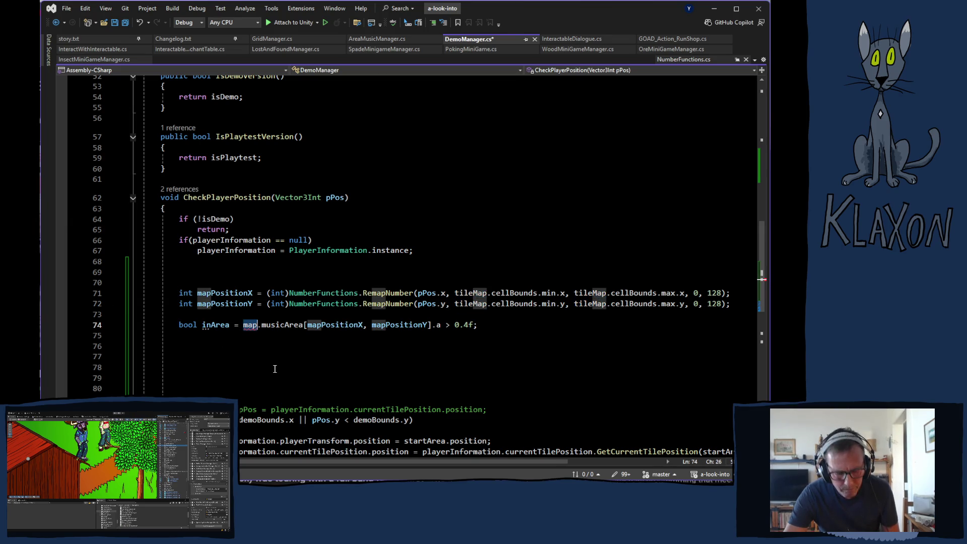
key(ctrl+period)
key(Return)
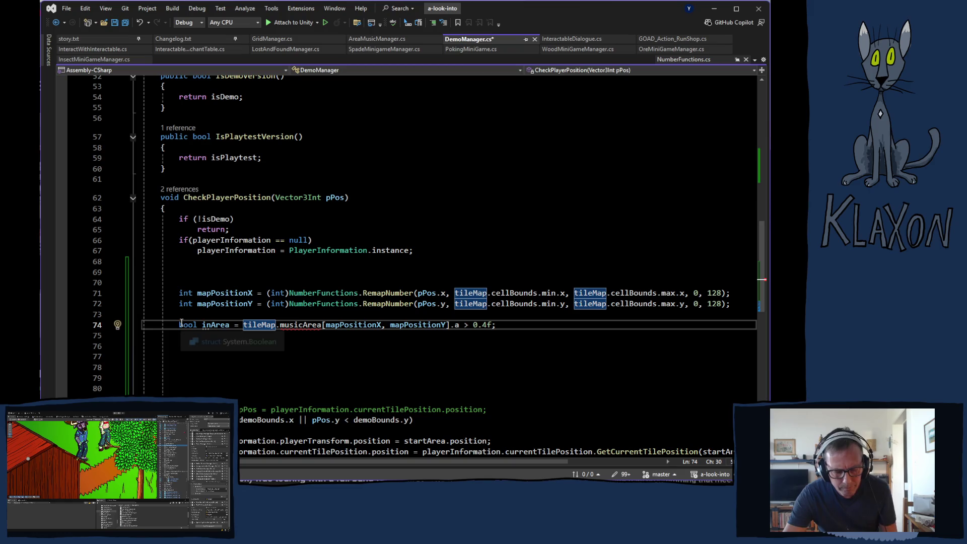
text(map)
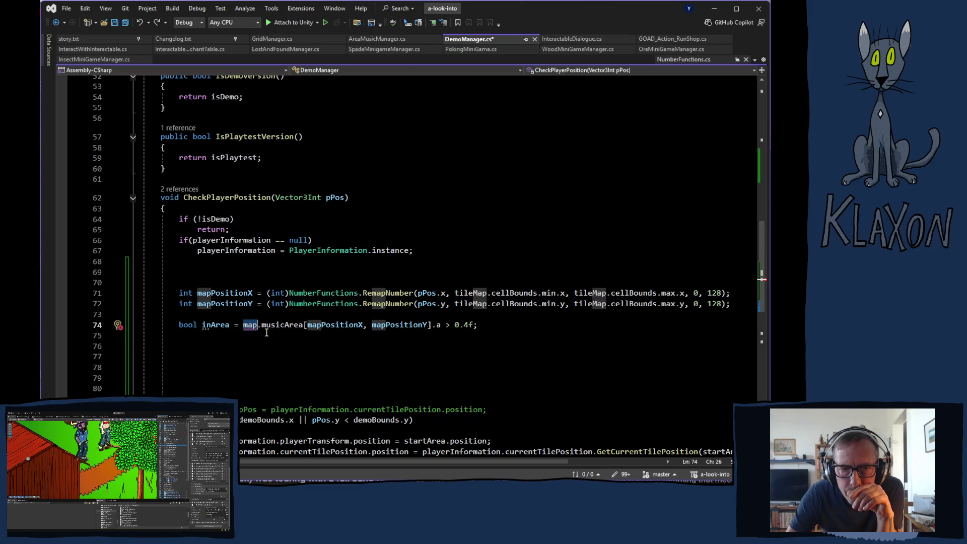
scroll(265, 350, up, 15)
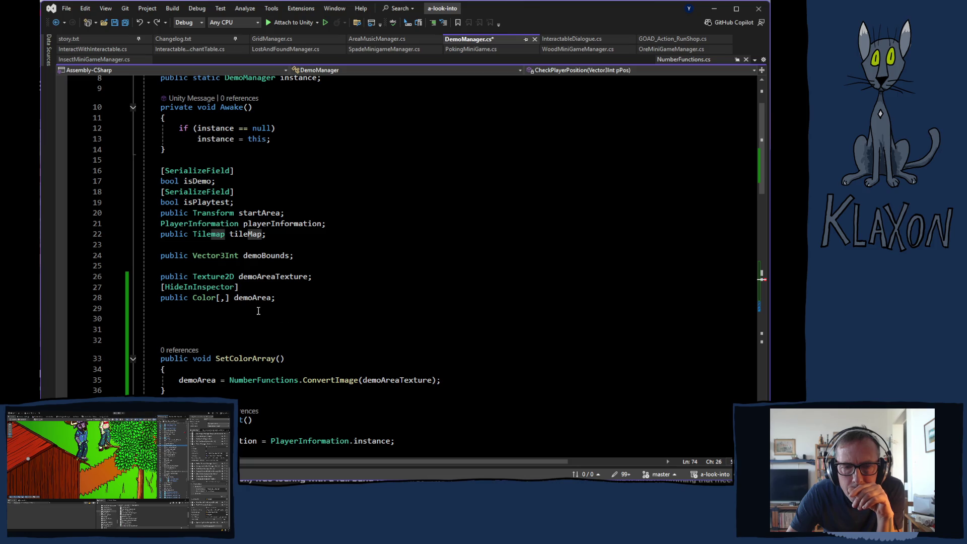
double_click(248, 298)
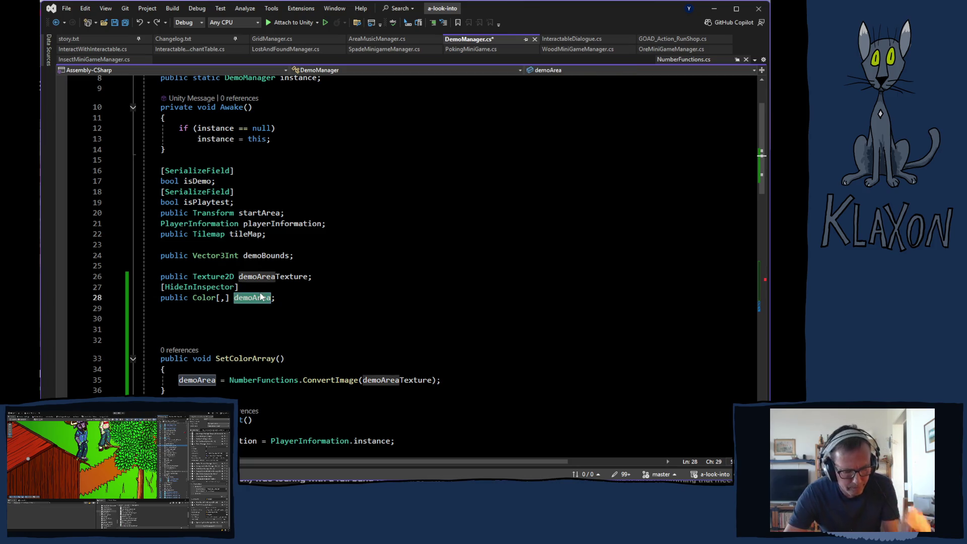
scroll(262, 327, down, 9)
ctrl+scroll(252, 353, down, 3)
scroll(237, 383, down, 7)
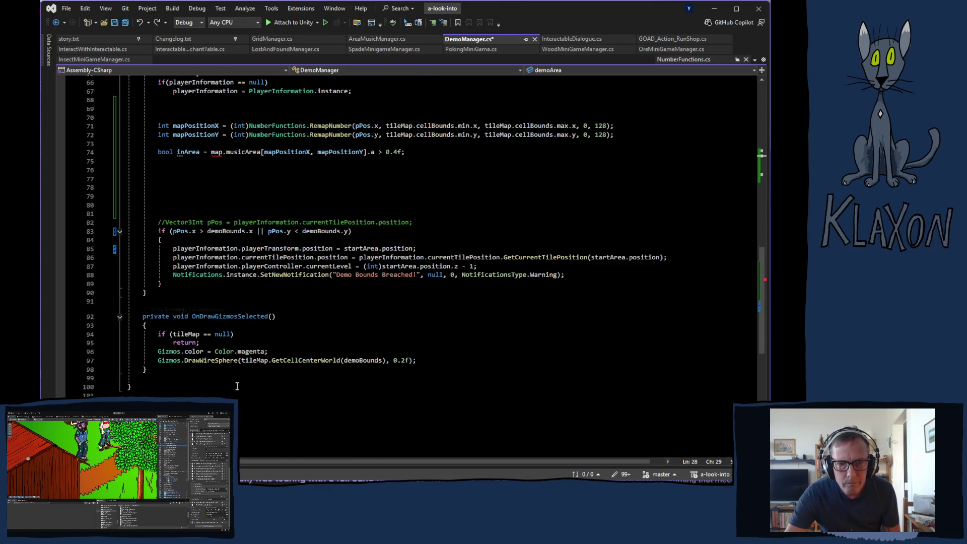
ctrl+scroll(237, 386, up, 4)
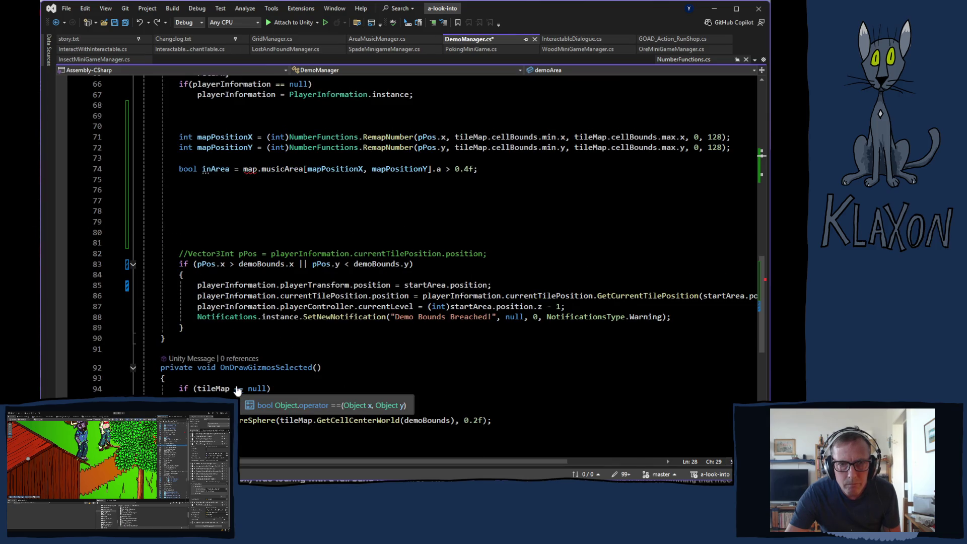
double_click(248, 171)
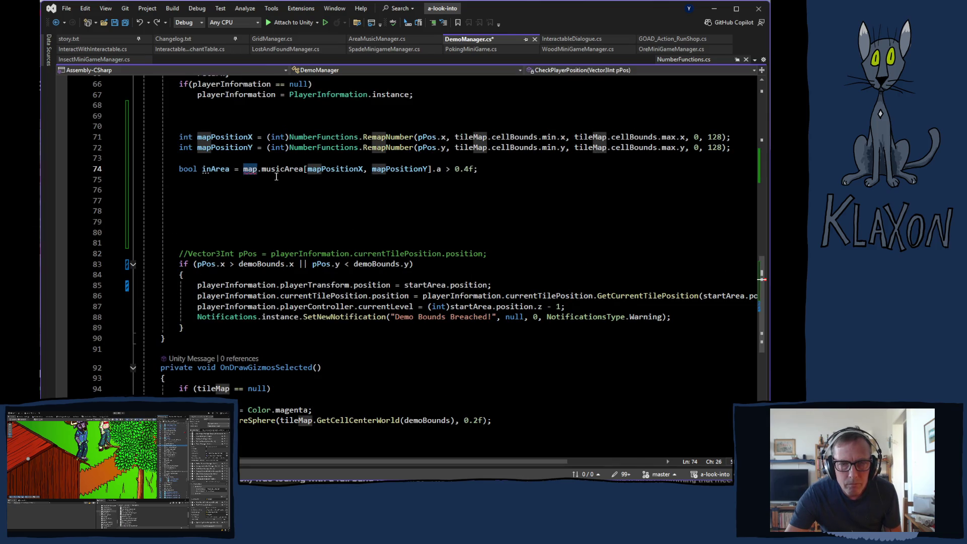
drag(305, 169, 244, 173)
text(demoArea)
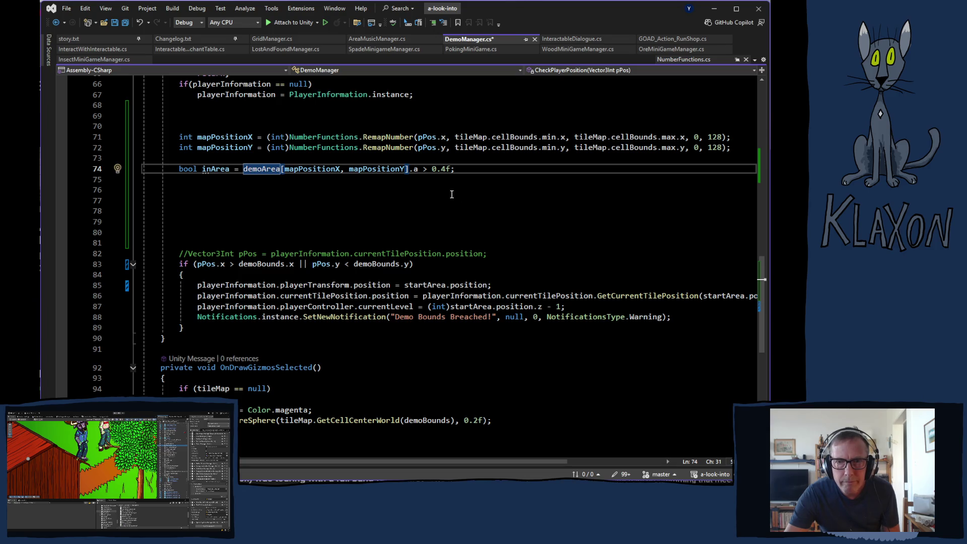
Step: Select the empty lines and old demoBounds if block below the inArea check
click(227, 196)
drag(195, 180, 228, 333)
click(248, 225)
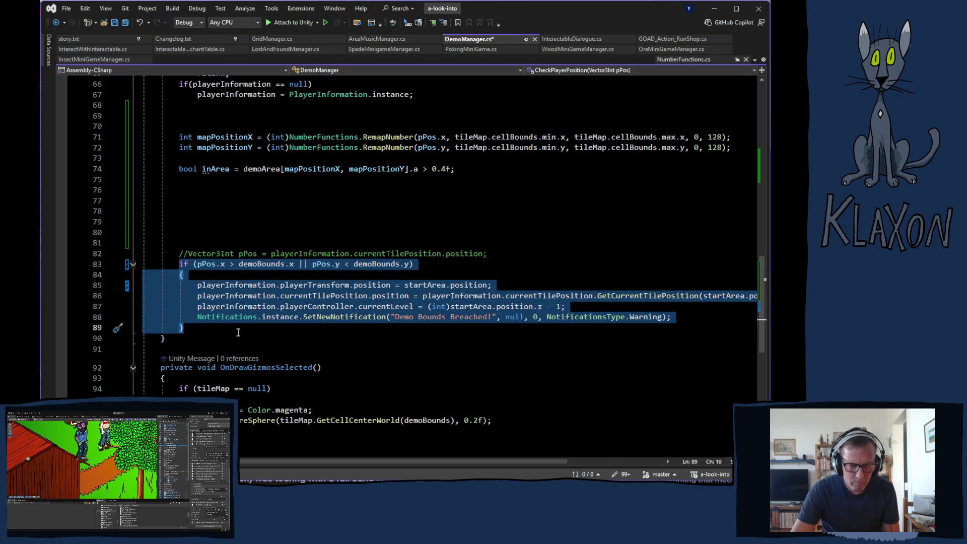
Step: Comment out the old demoBounds check and paste a copy onto empty line 75
key(ctrl+k)
key(ctrl+c)
scroll(250, 308, up, 4)
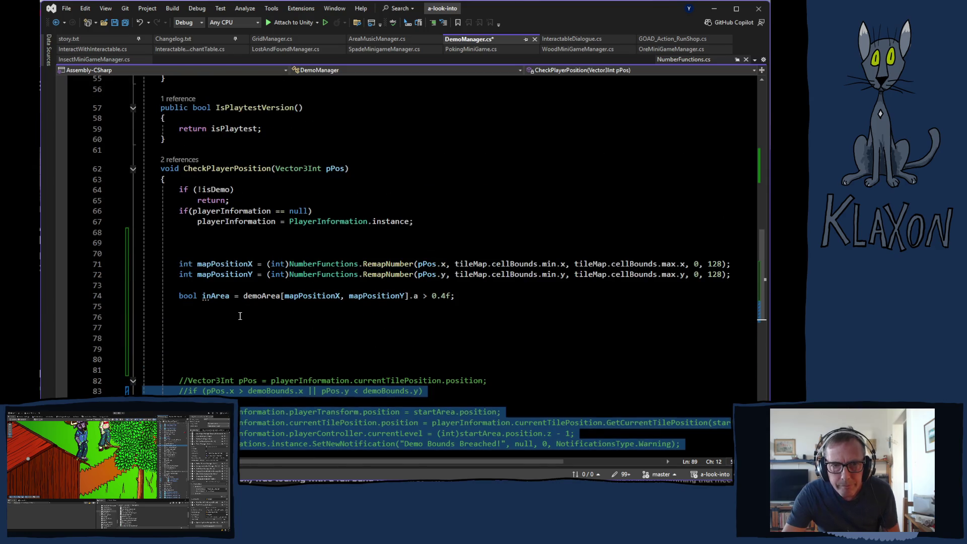
scroll(394, 315, down, 3)
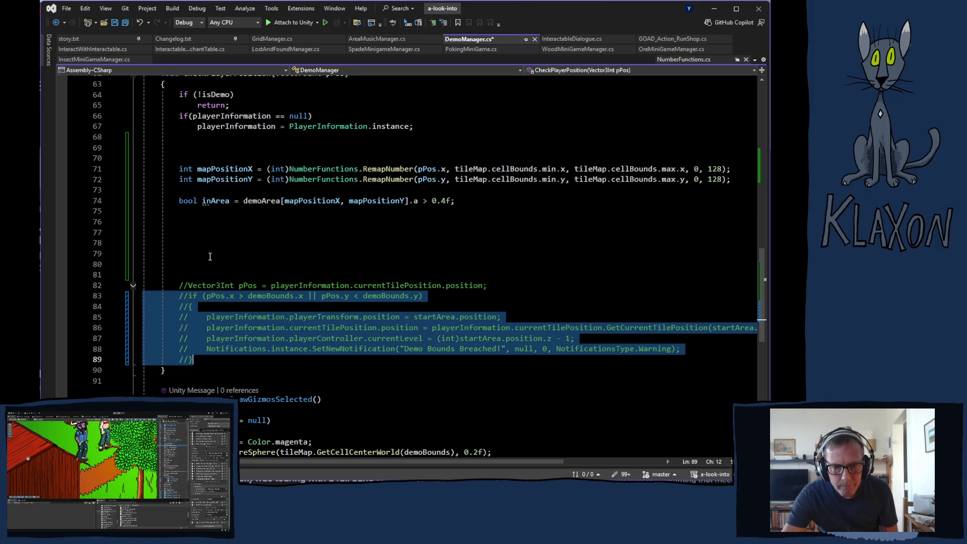
click(214, 237)
click(203, 214)
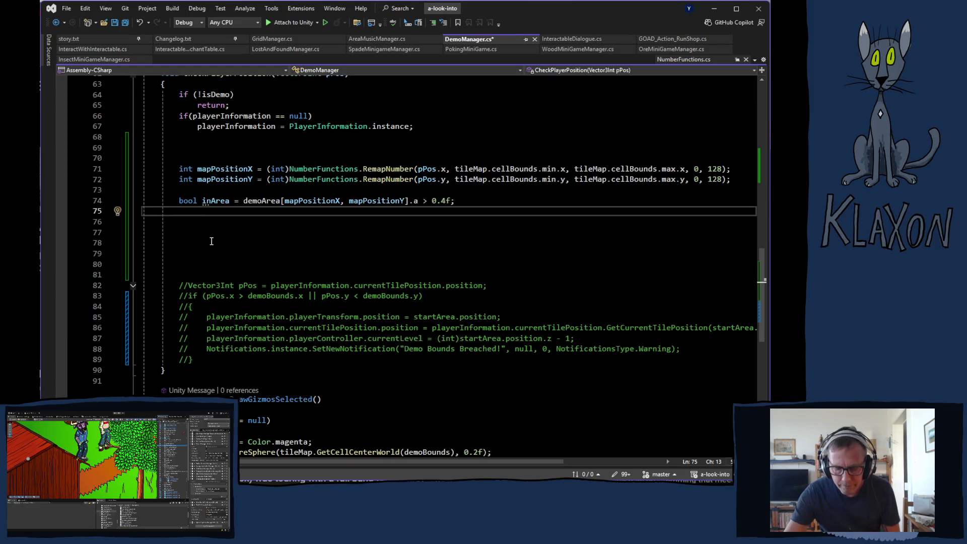
key(ctrl+v)
Step: Uncomment the pasted bounds block and replace its condition with !inArea
drag(183, 222, 227, 289)
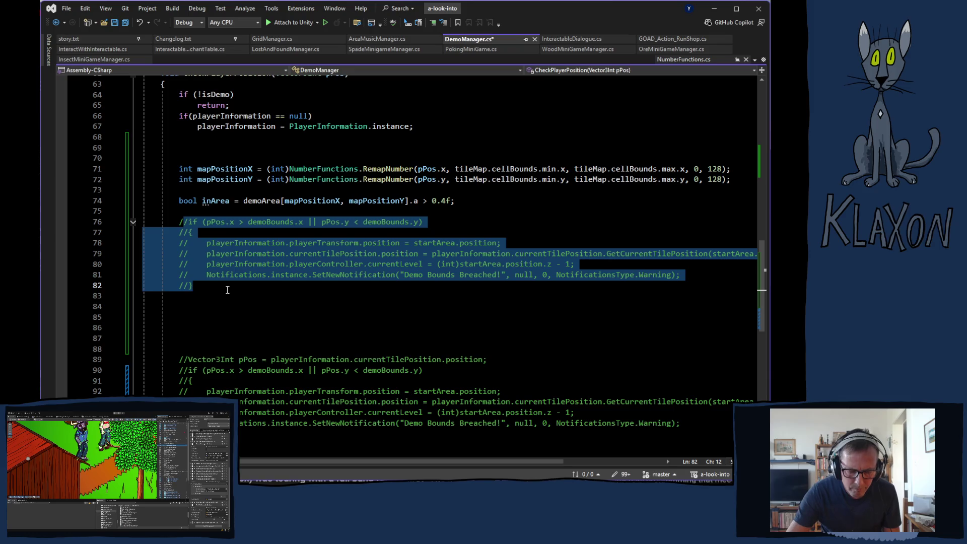
key(ctrl+k)
key(ctrl+u)
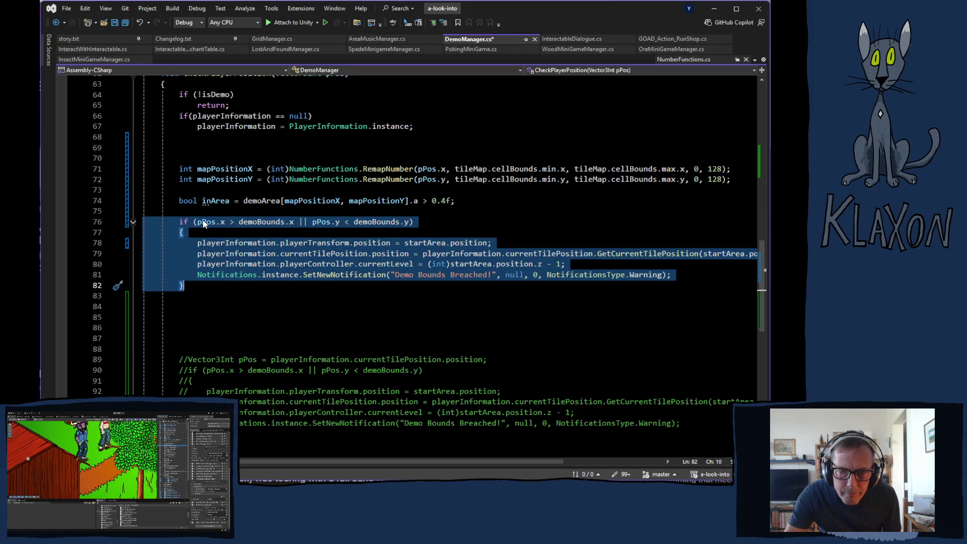
click(198, 223)
drag(199, 223, 409, 227)
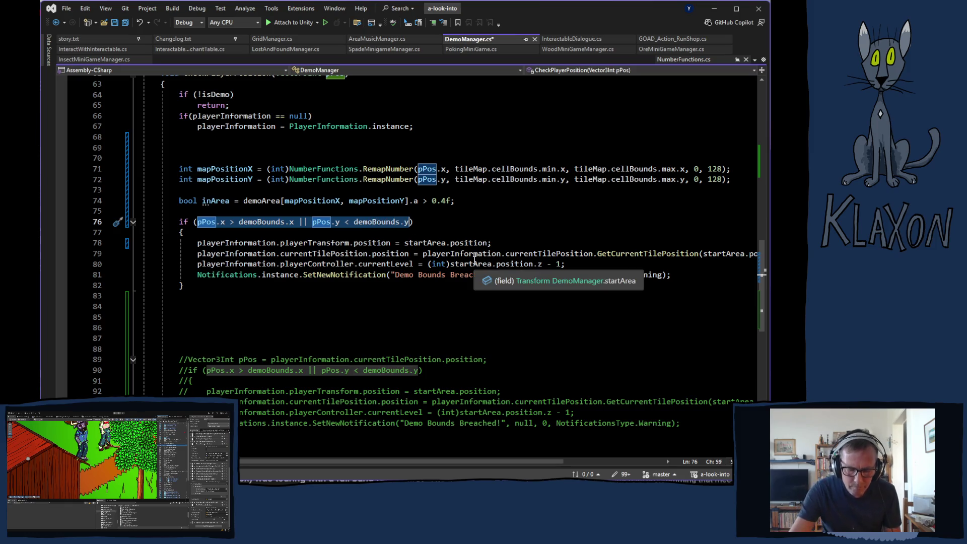
text(!inAr)
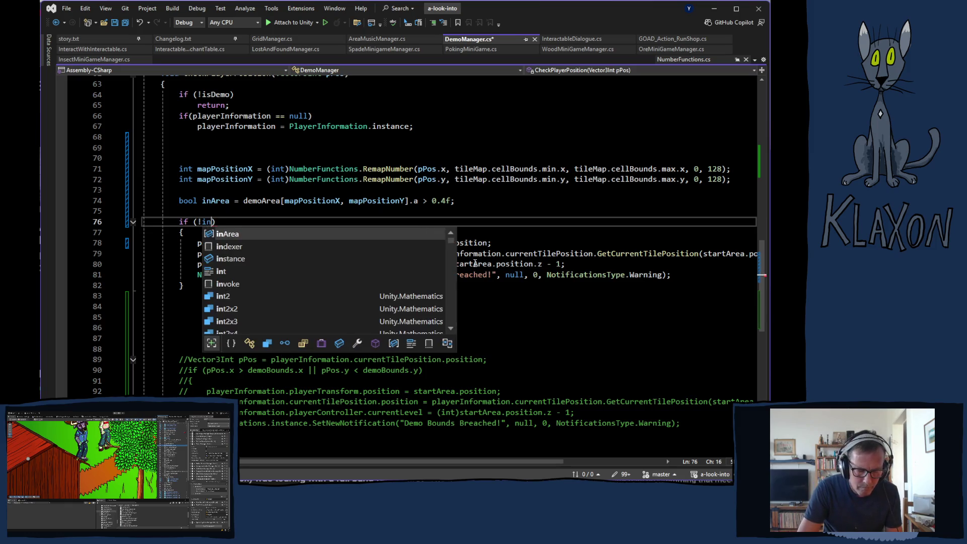
text(ea)
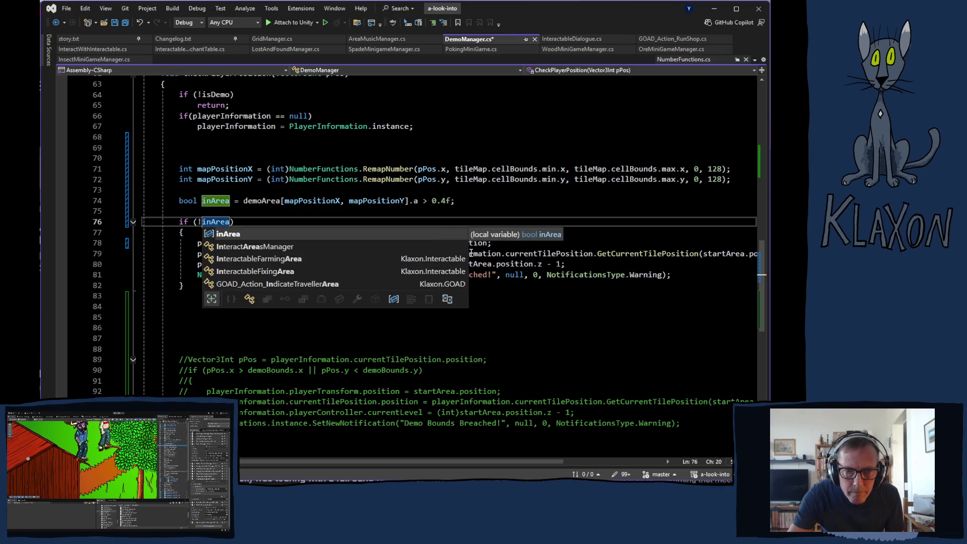
click(256, 215)
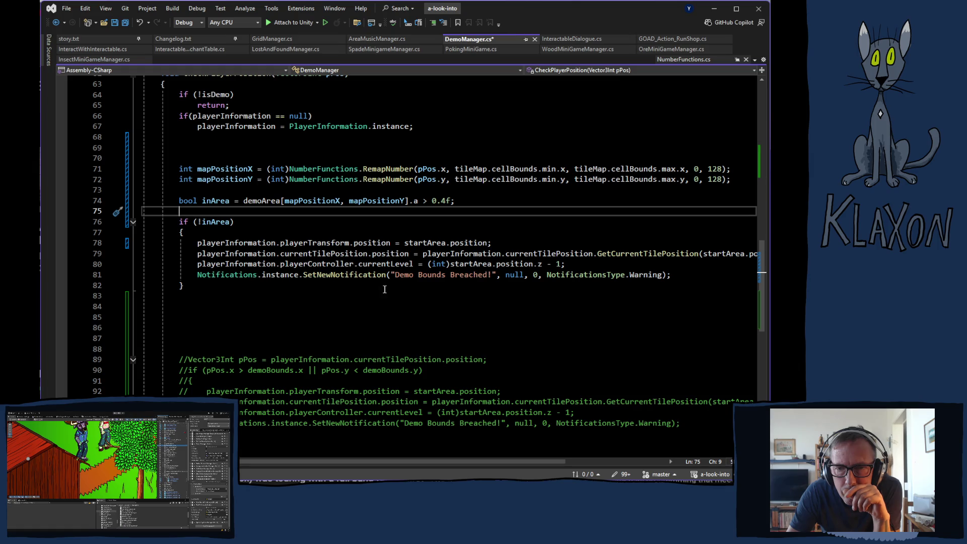
Step: Save the DemoManager.cs edits and return to the Unity editor
scroll(336, 302, down, 1)
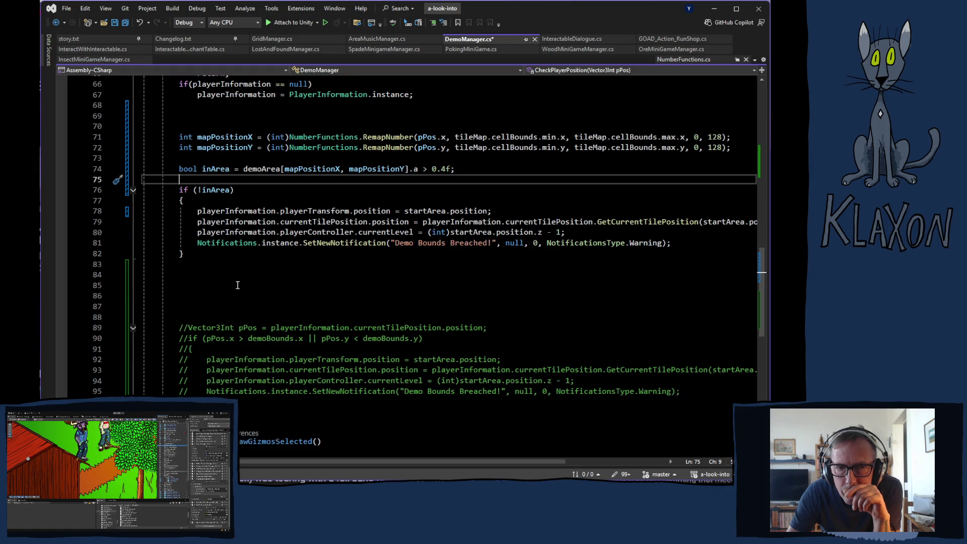
key(ctrl+s)
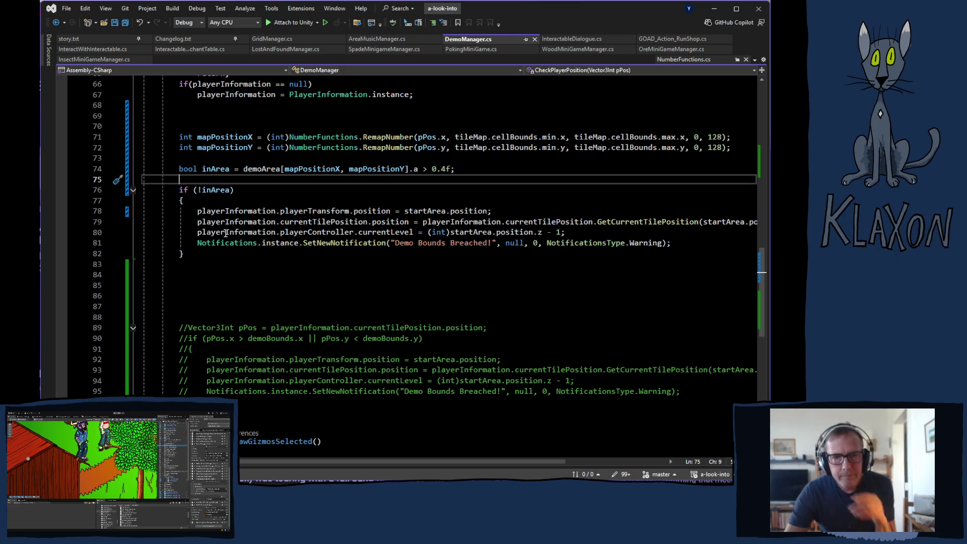
scroll(336, 282, up, 2)
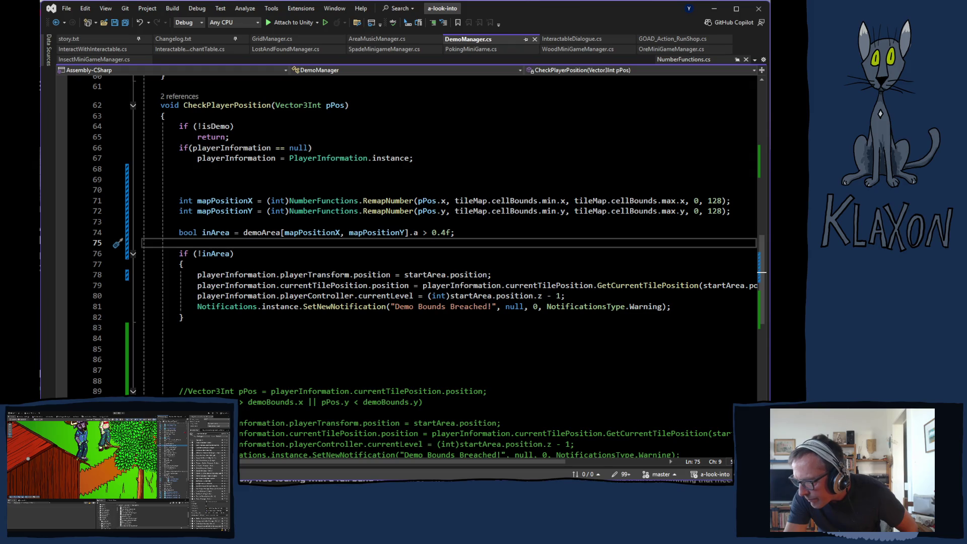
key(alt+Tab)
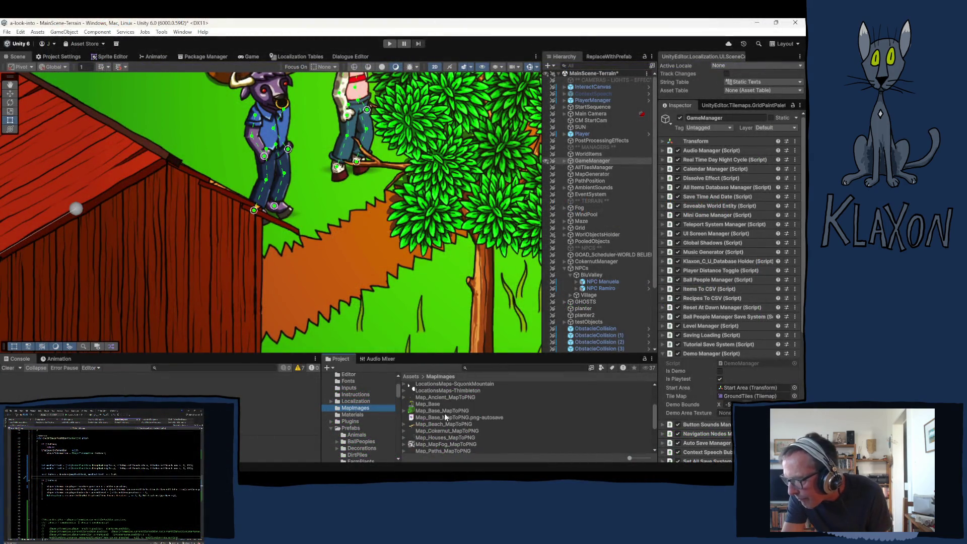
mouse_move(301, 470)
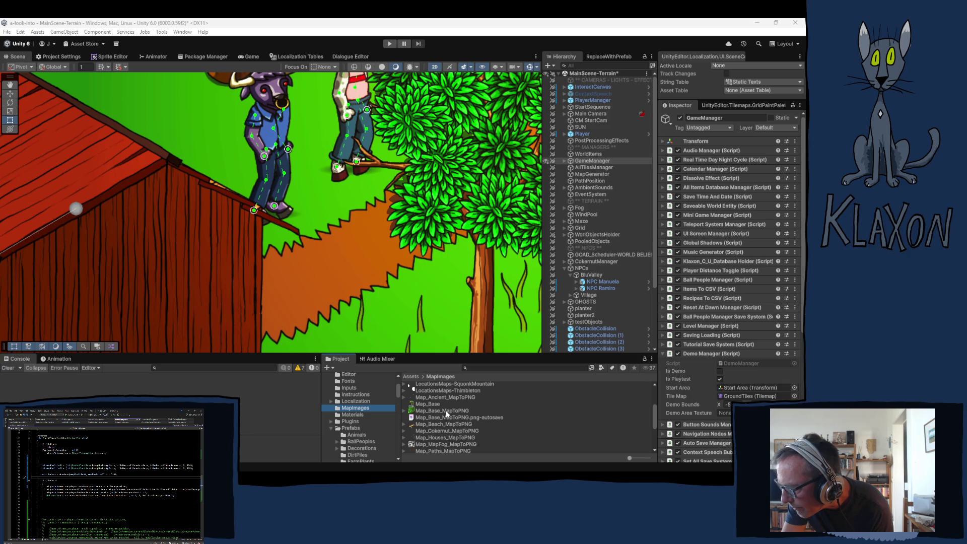
drag(442, 411, 208, 391)
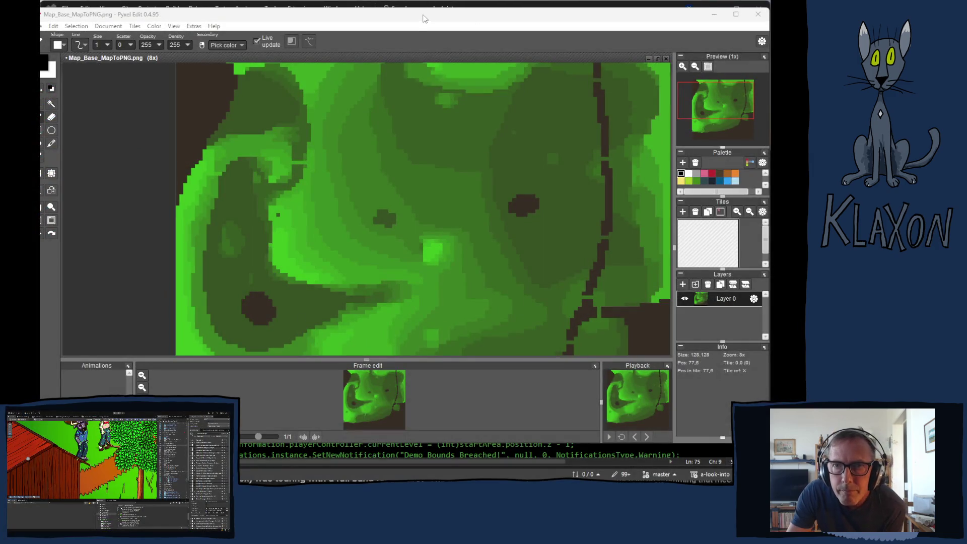
Step: In Pyxel Edit, add a new layer above the map and choose white for bucket filling
click(423, 18)
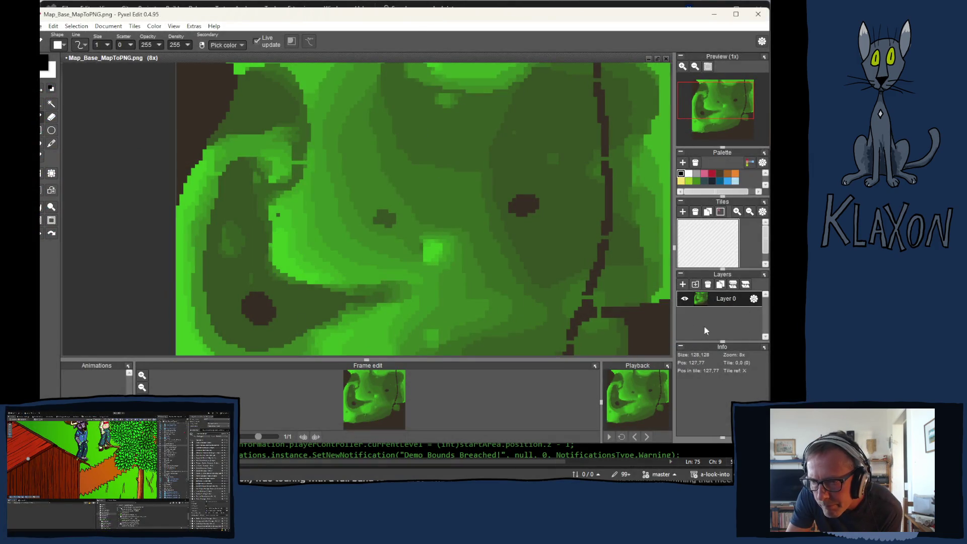
click(682, 285)
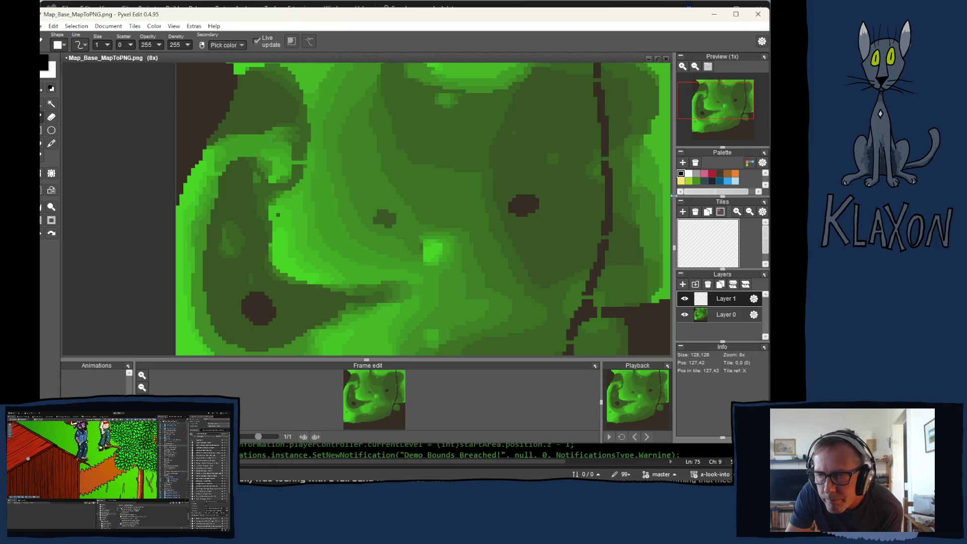
click(689, 173)
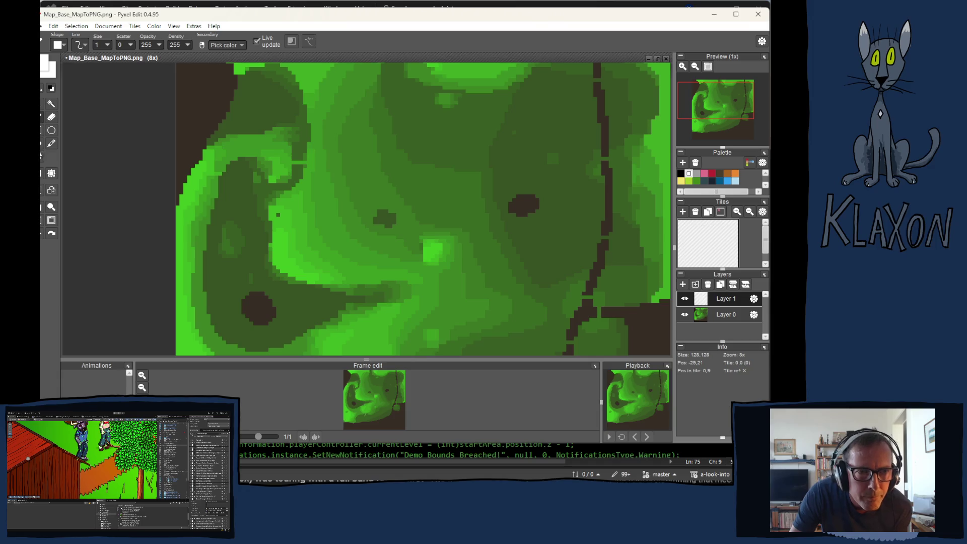
click(40, 146)
click(251, 109)
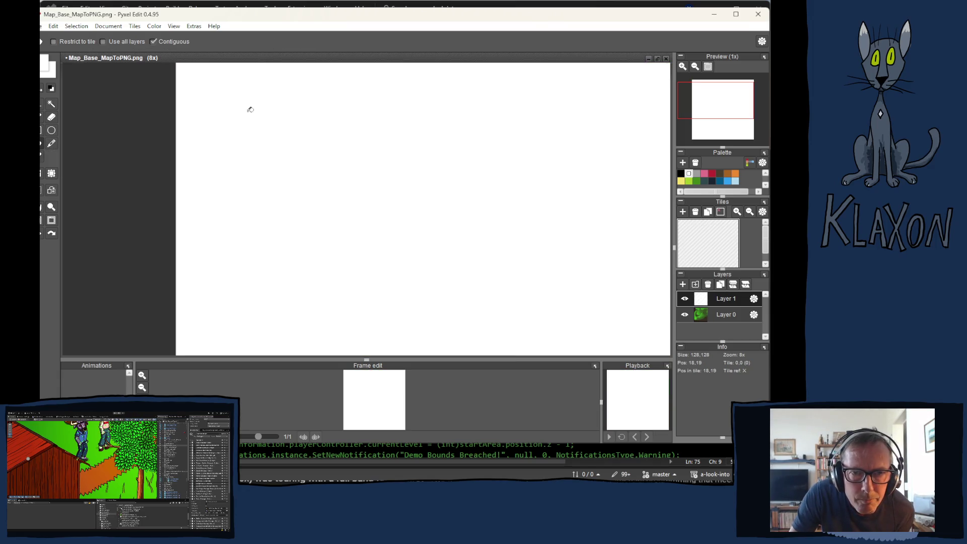
key(ctrl+z)
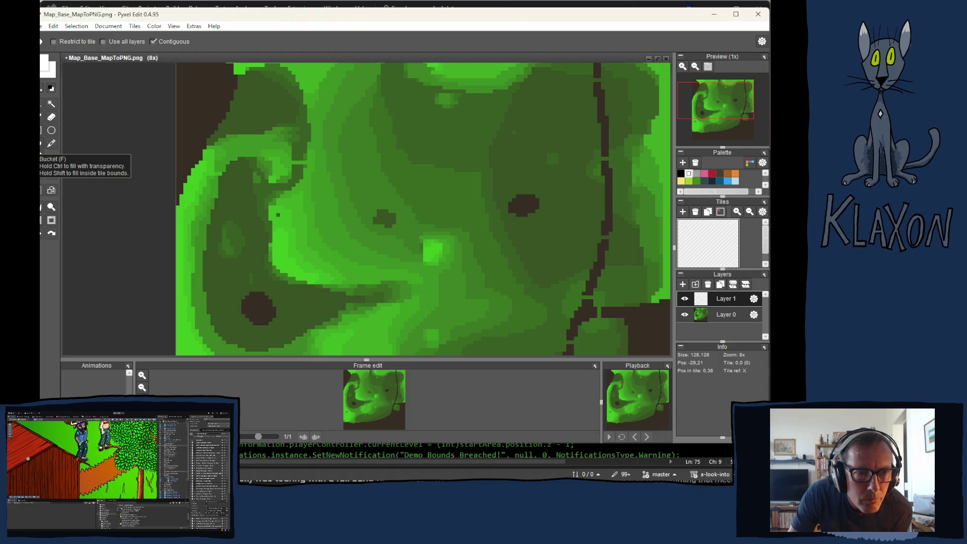
click(254, 101)
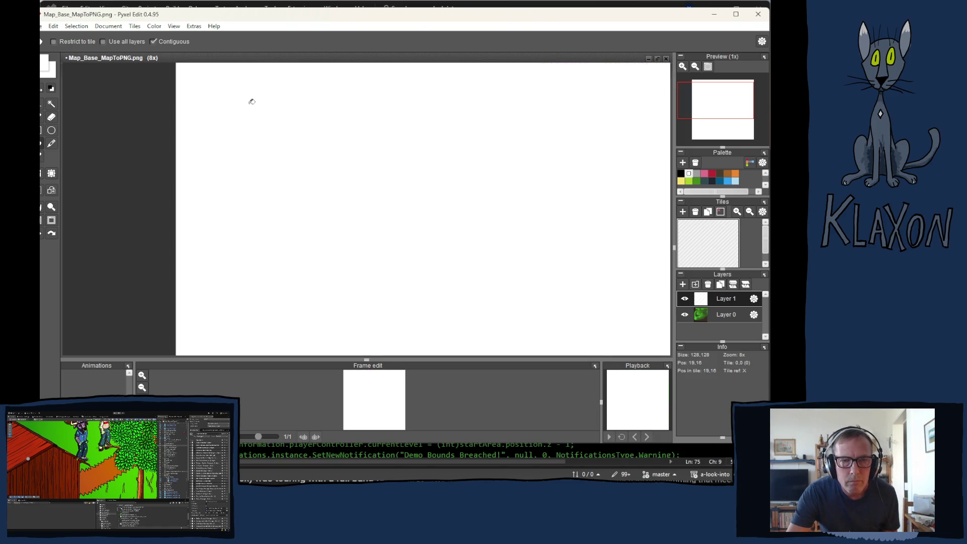
key(ctrl+z)
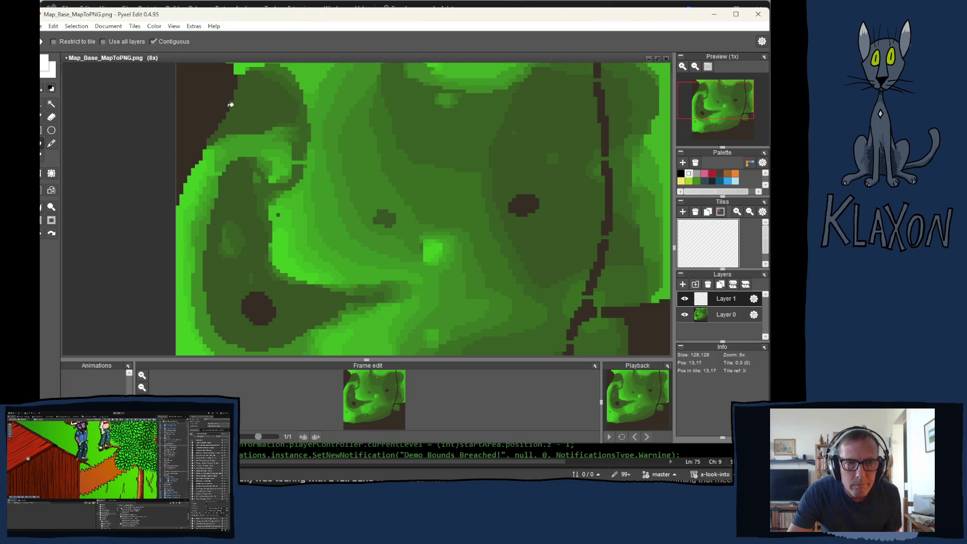
Step: Make fills follow the map's colour regions and whiten the top-left and neighbouring green areas
click(122, 43)
click(267, 110)
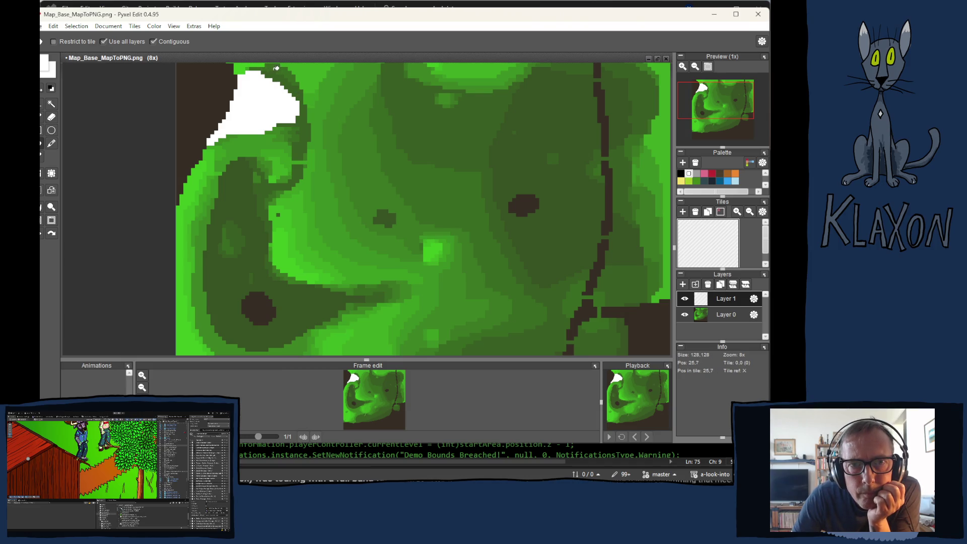
click(270, 73)
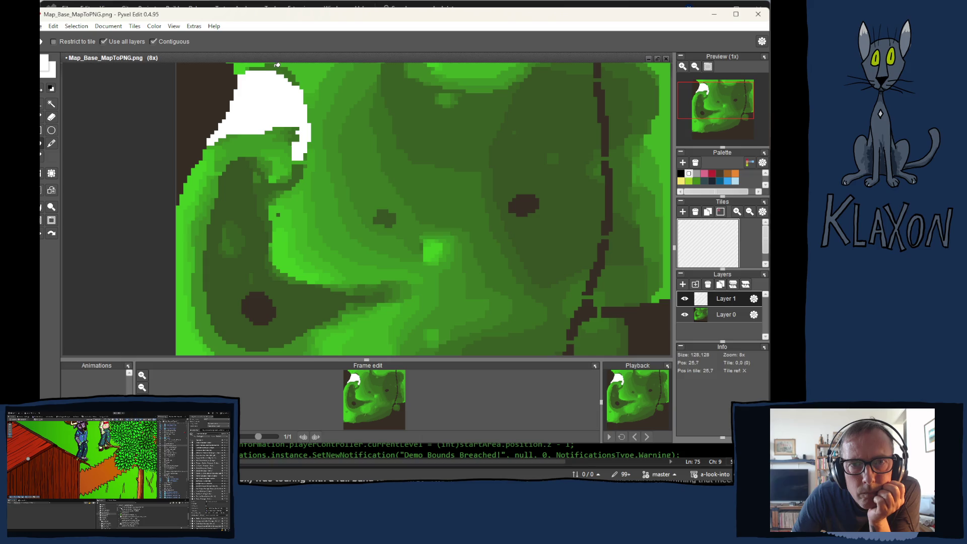
click(274, 66)
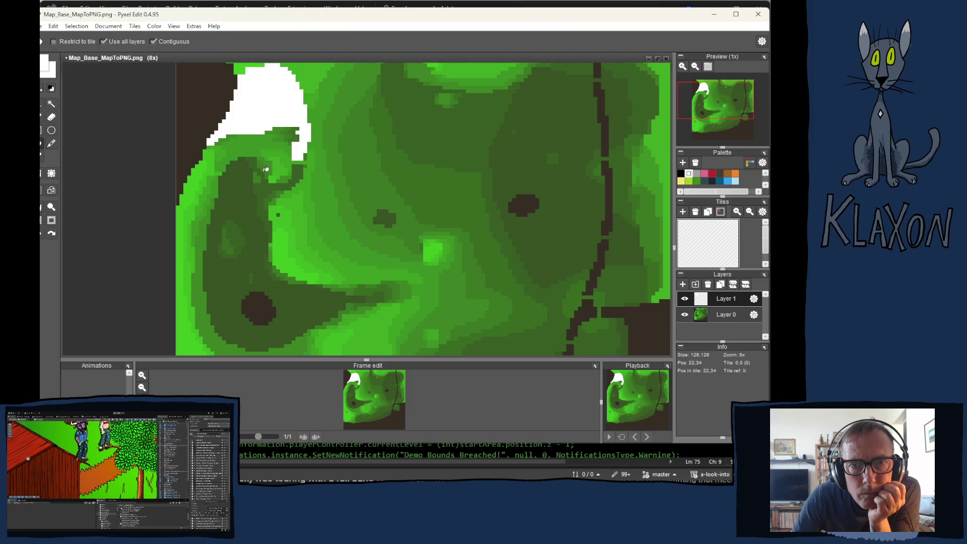
click(296, 133)
click(287, 132)
click(279, 131)
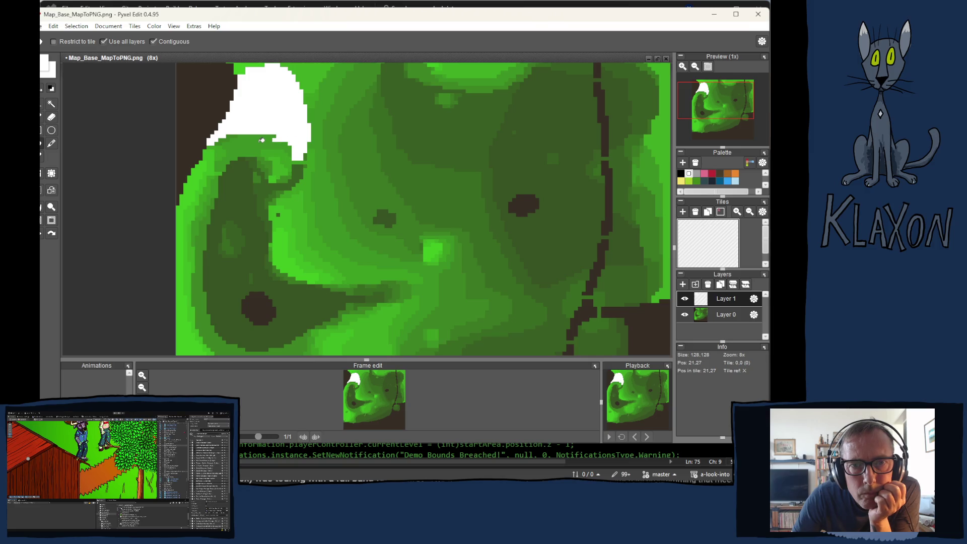
click(261, 140)
click(234, 136)
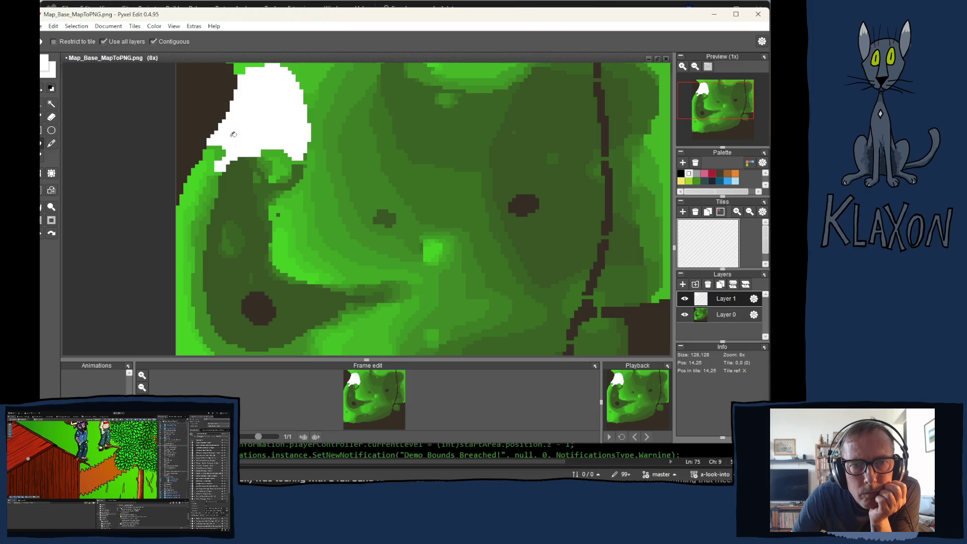
click(211, 151)
click(213, 154)
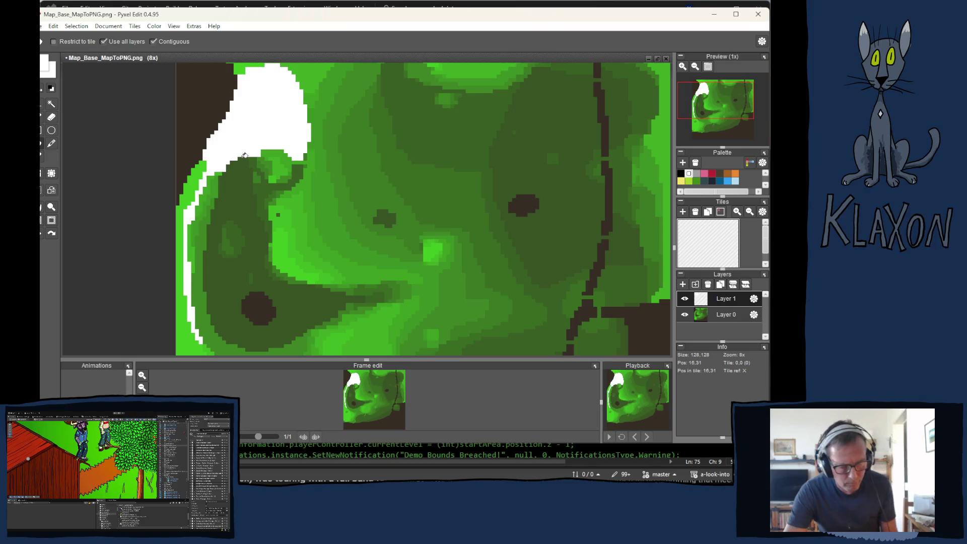
key(ctrl+z)
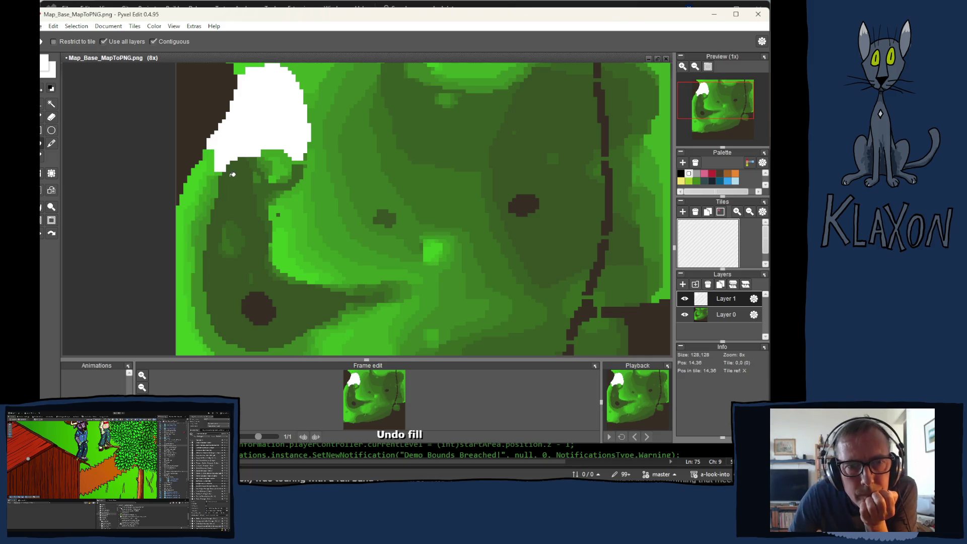
click(271, 152)
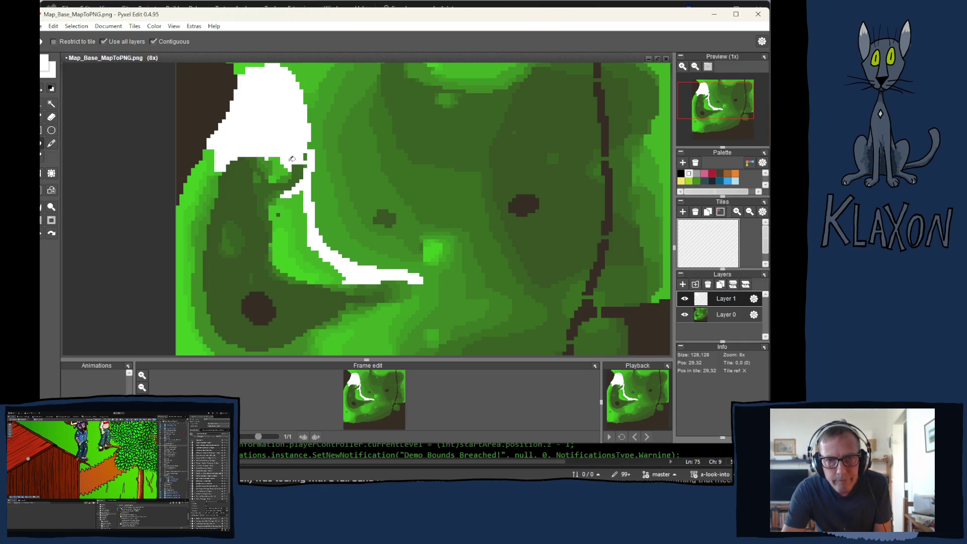
key(ctrl+z)
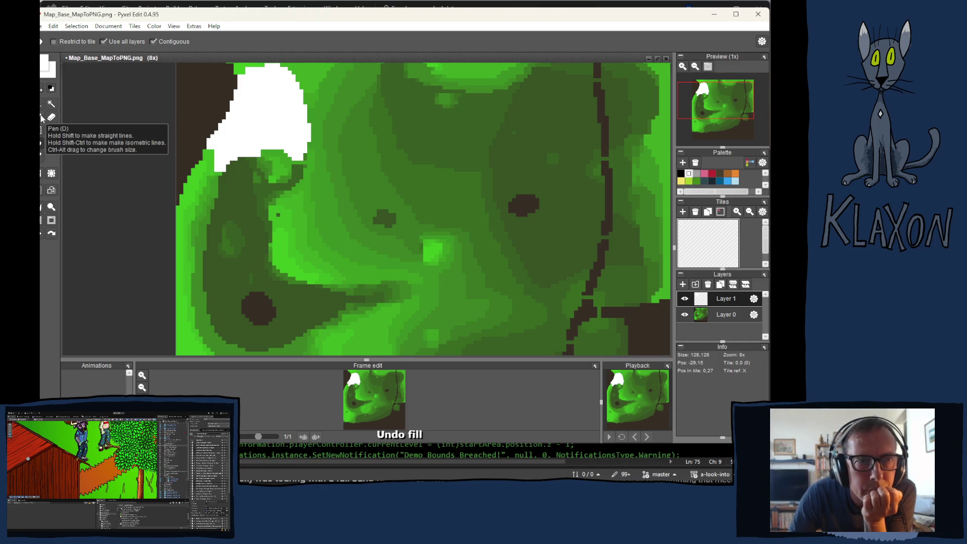
Step: Fill the large dark-green region, dark-brown blob and dark-green edge strips on the left white
click(43, 121)
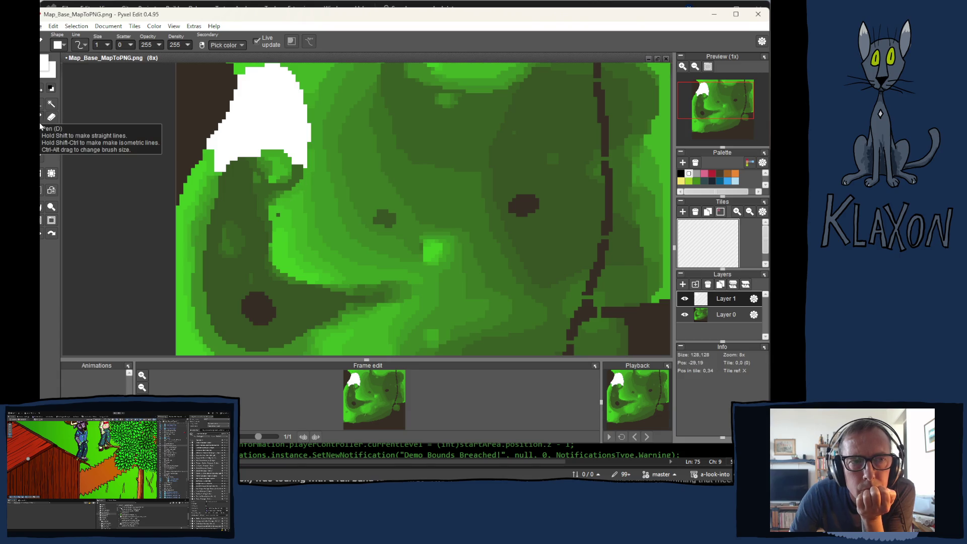
click(42, 144)
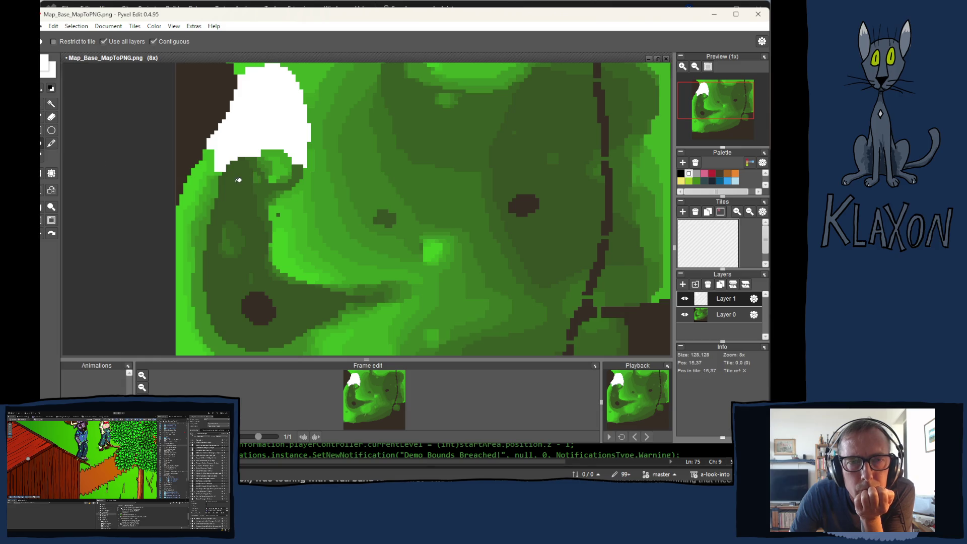
click(240, 180)
click(231, 237)
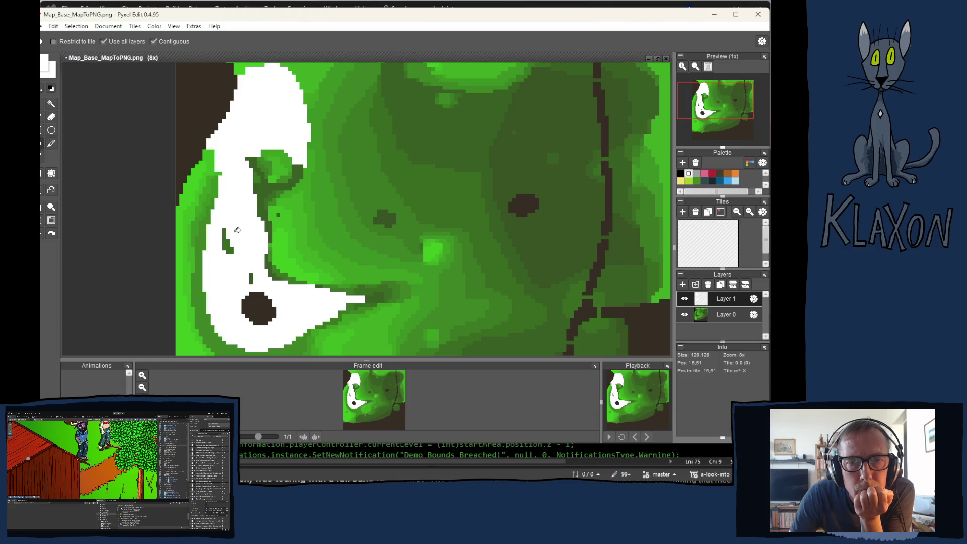
click(250, 278)
click(258, 309)
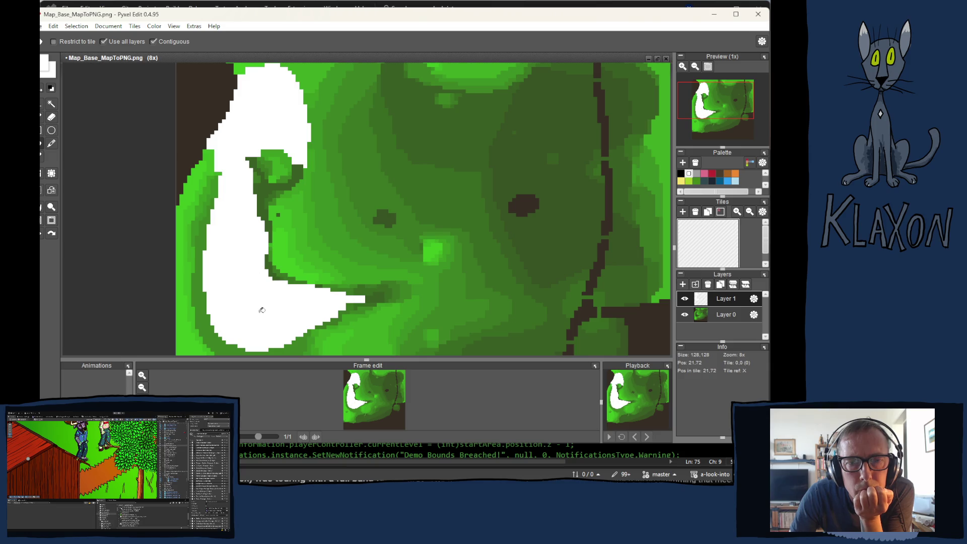
click(269, 262)
click(276, 268)
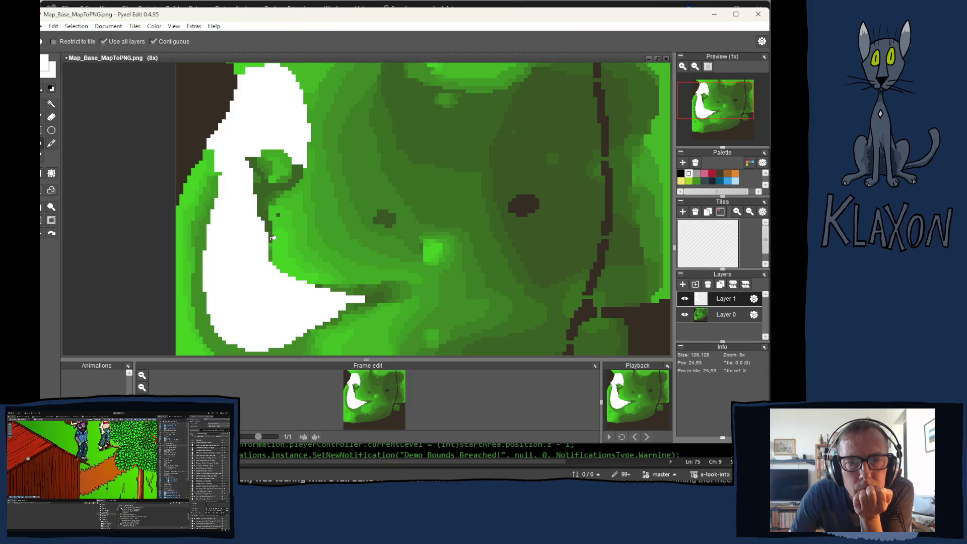
click(273, 234)
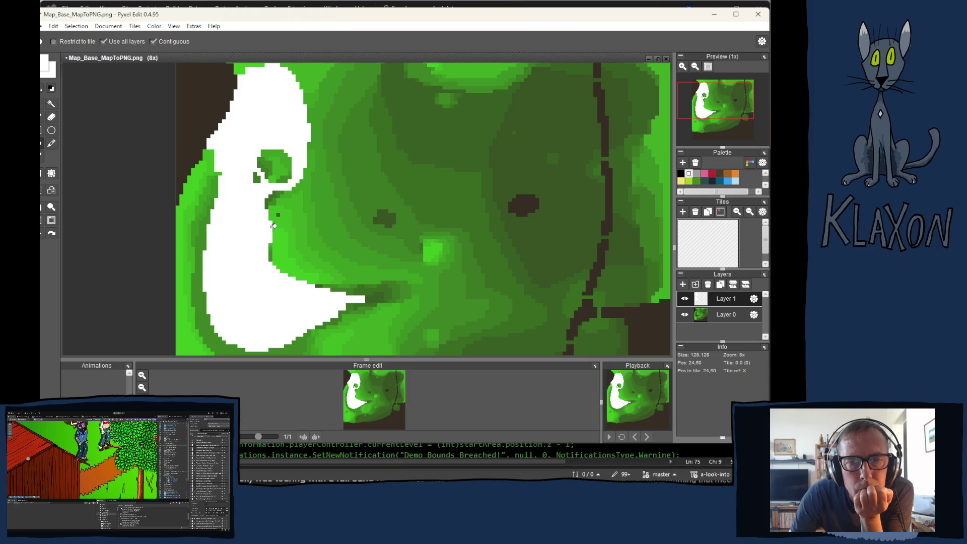
Step: Whiten the remaining green blob, leftover specks and the dark-brown top-left area
click(270, 199)
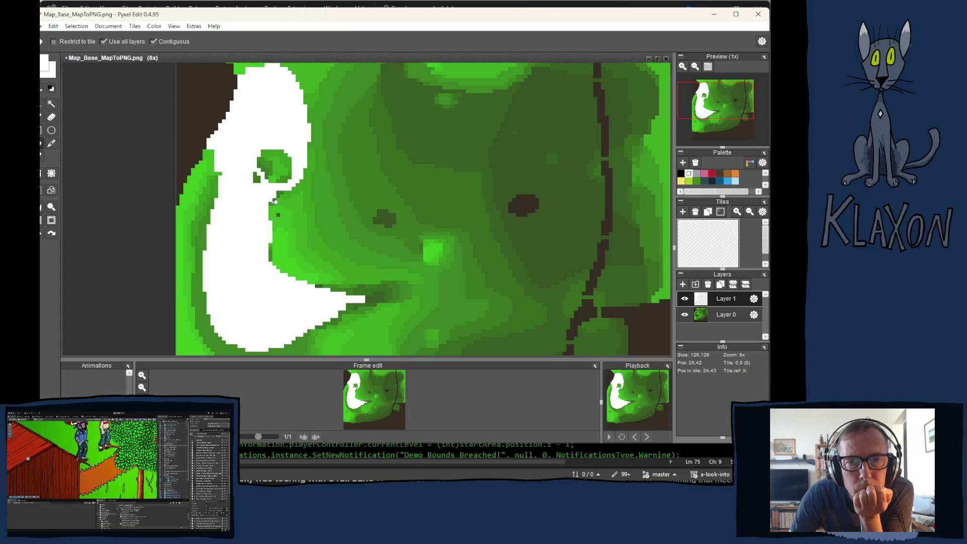
click(259, 176)
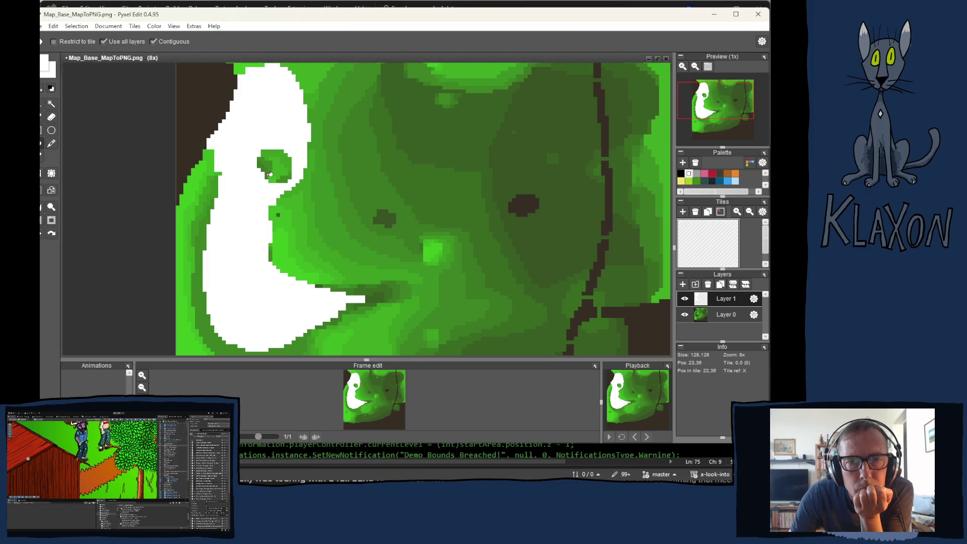
click(268, 160)
click(273, 164)
click(278, 170)
click(274, 180)
click(289, 173)
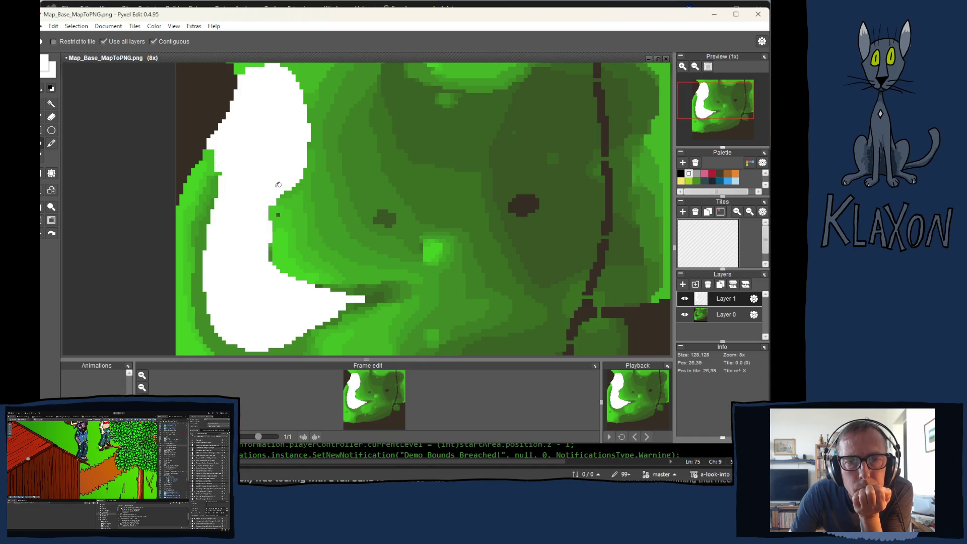
click(199, 118)
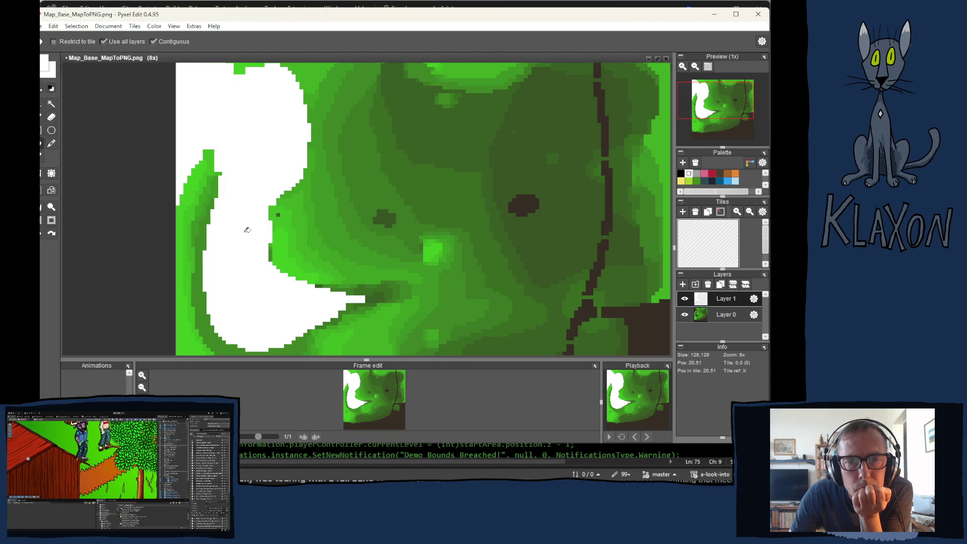
scroll(268, 236, up, 2)
scroll(290, 234, down, 4)
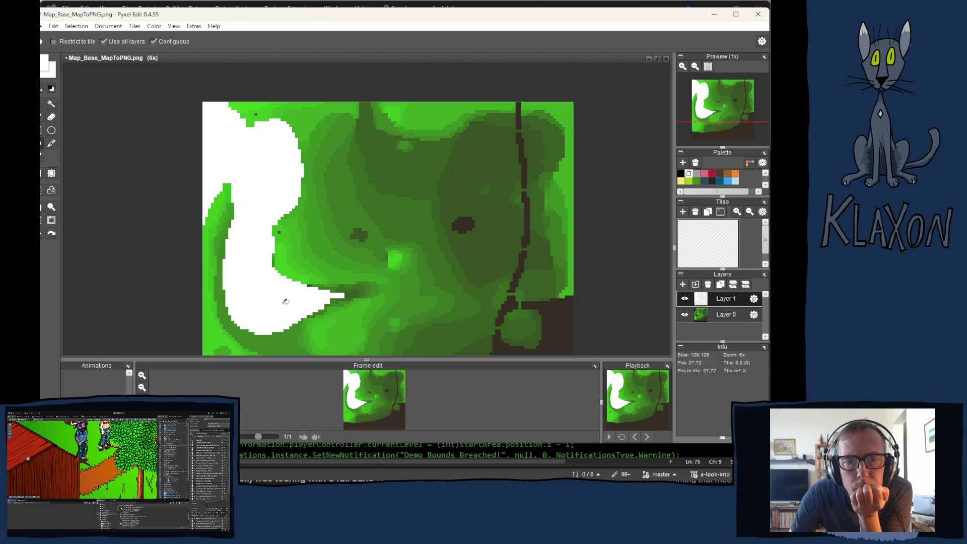
Step: Erase the stray white pixels at the mask's pointed tip
click(51, 118)
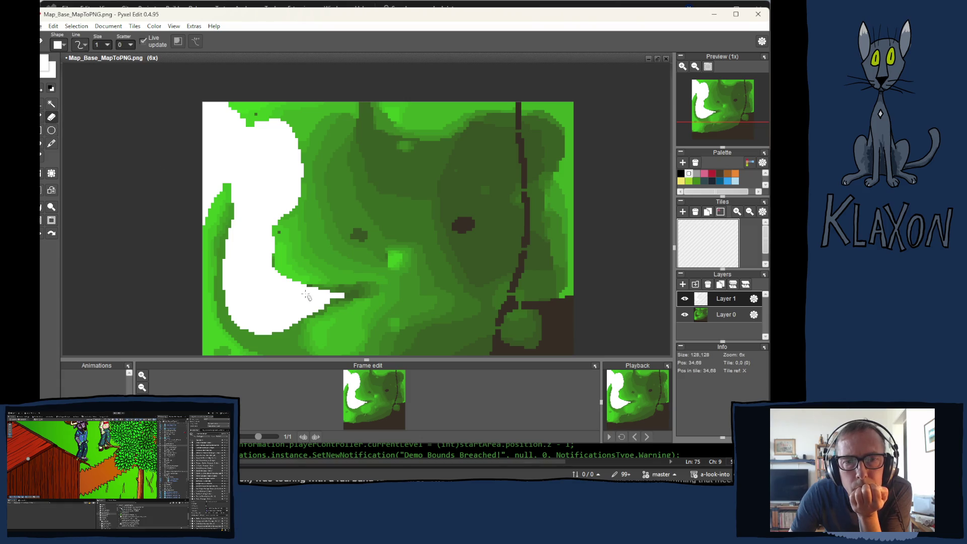
scroll(347, 294, up, 5)
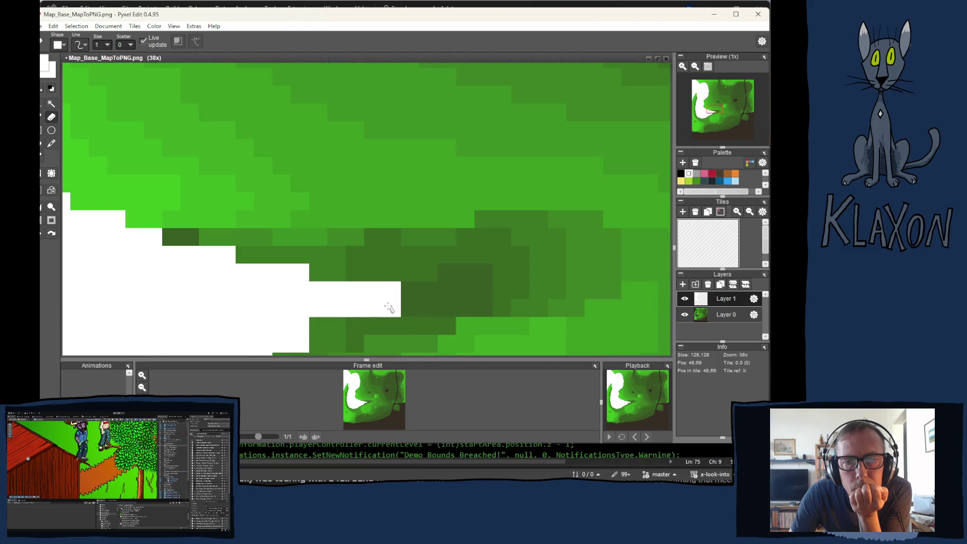
mouse_move(320, 289)
mouse_down()
mouse_move(327, 307)
mouse_move(344, 285)
mouse_move(395, 313)
mouse_move(458, 328)
mouse_up()
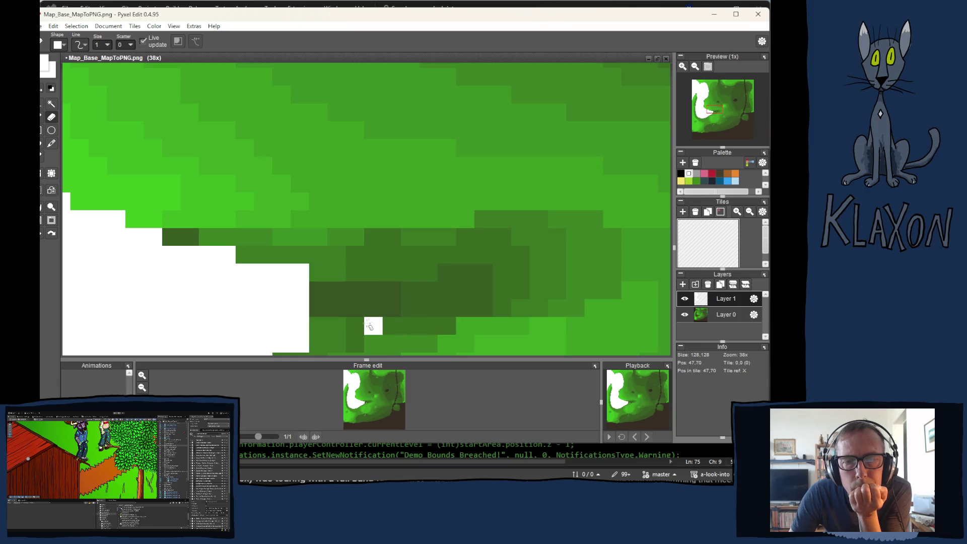
scroll(347, 315, down, 1)
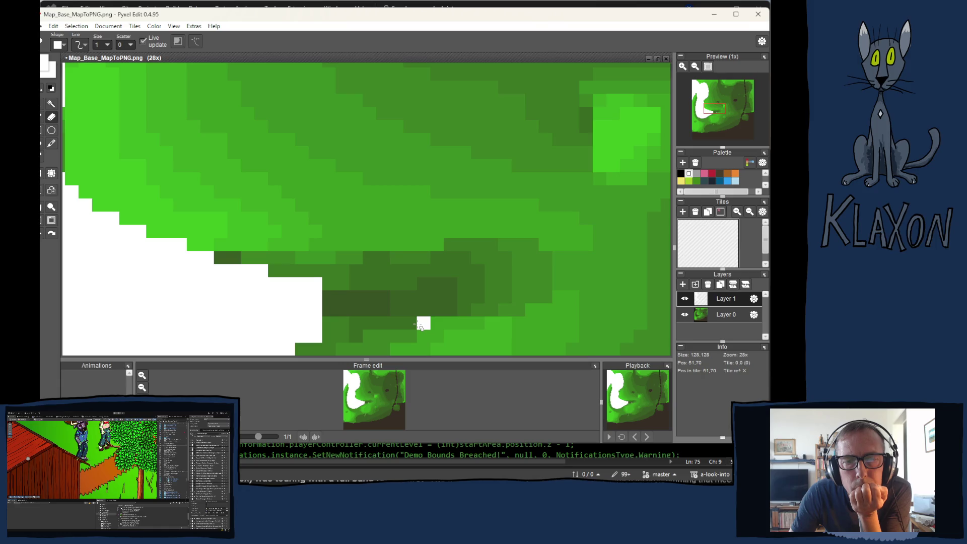
scroll(413, 326, down, 1)
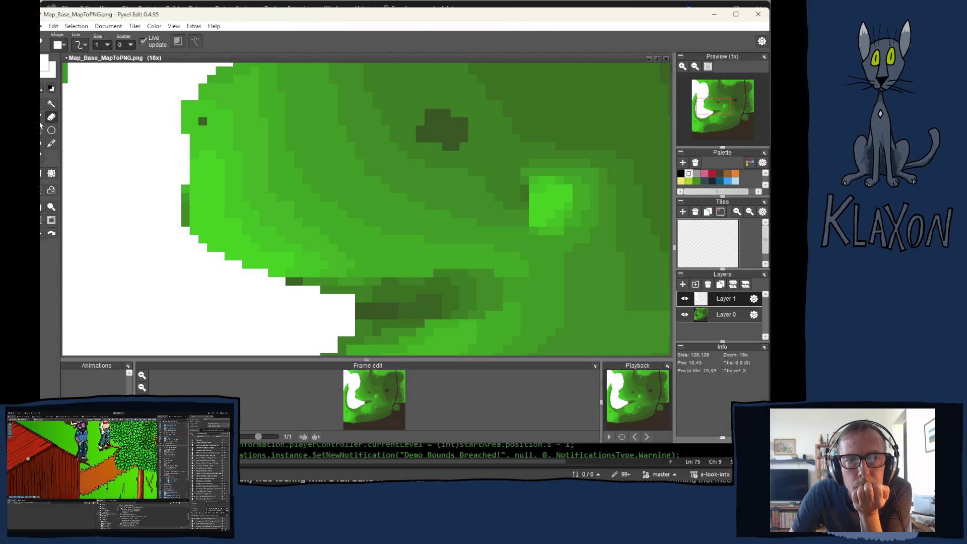
Step: Pick the map's green with the pencil, then hide Layer 0 so only the mask shows
click(51, 143)
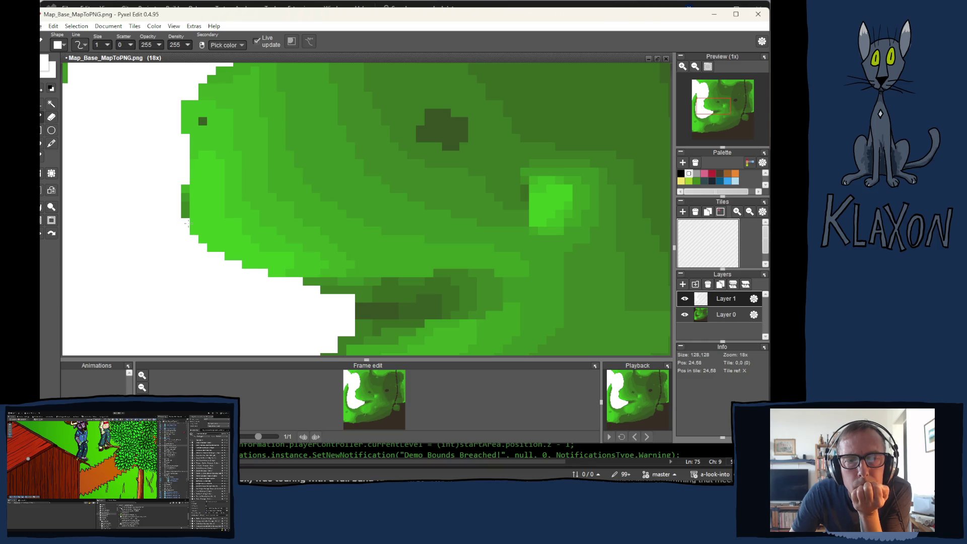
scroll(198, 184, up, 1)
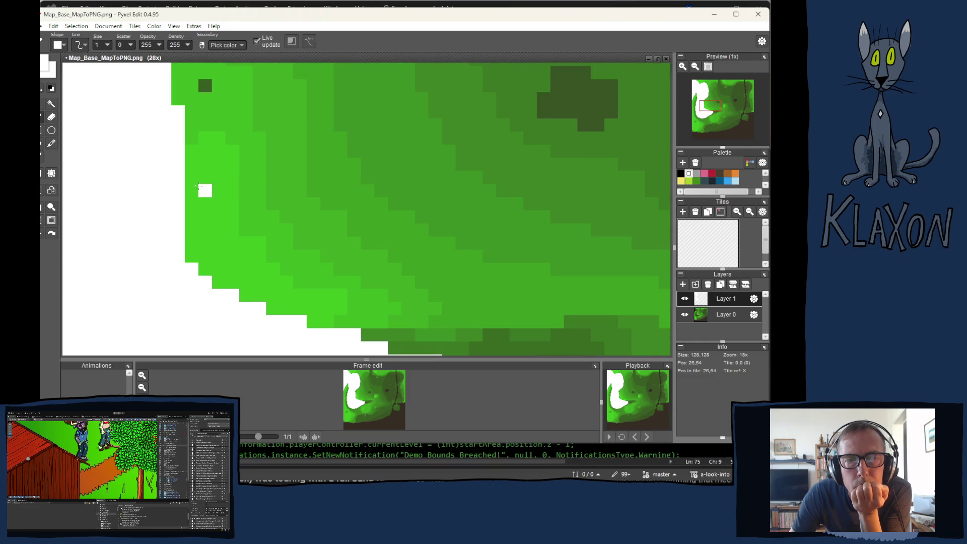
scroll(198, 185, down, 3)
alt+click(218, 144)
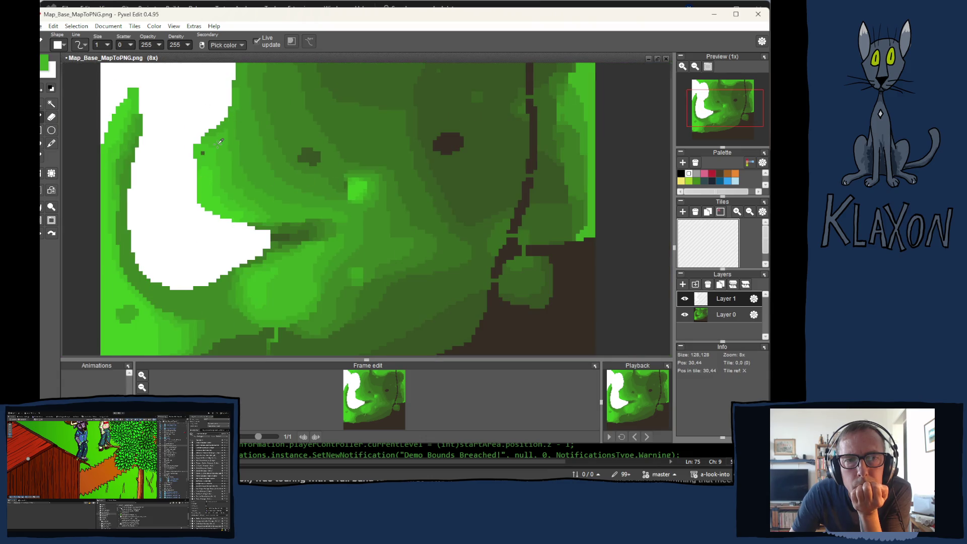
mouse_move(209, 113)
mouse_down()
mouse_move(287, 218)
mouse_move(287, 128)
mouse_up()
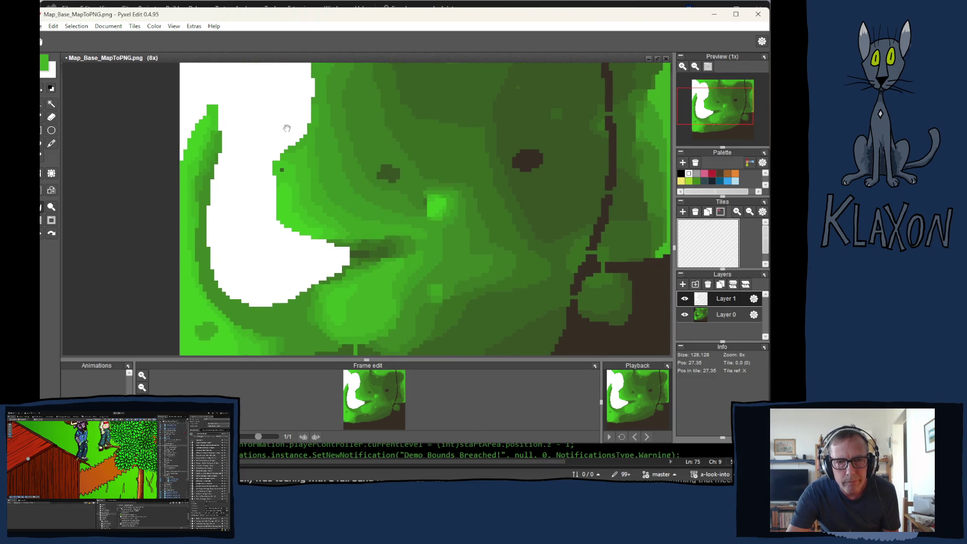
click(685, 314)
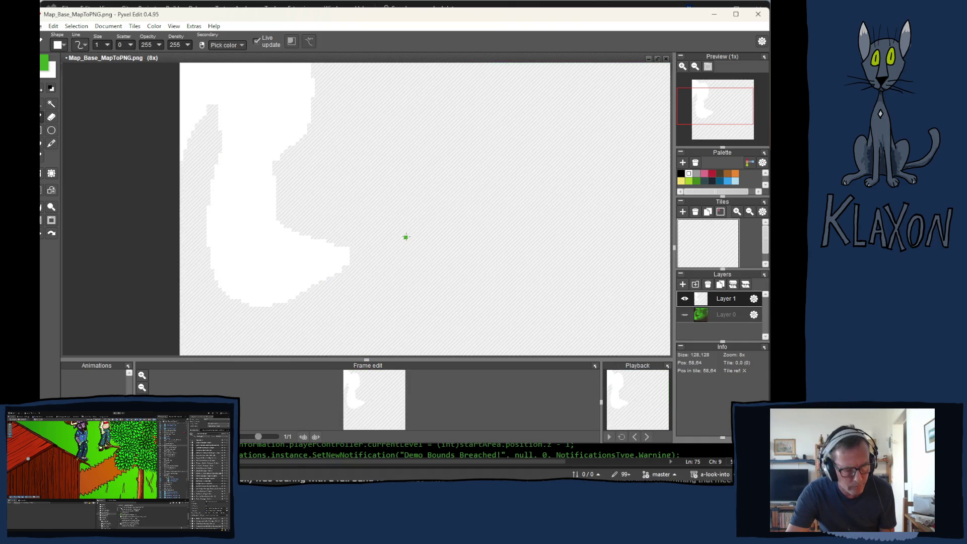
Step: Export the white mask image as Map_DemoArea.png and close the export settings
key(ctrl+e)
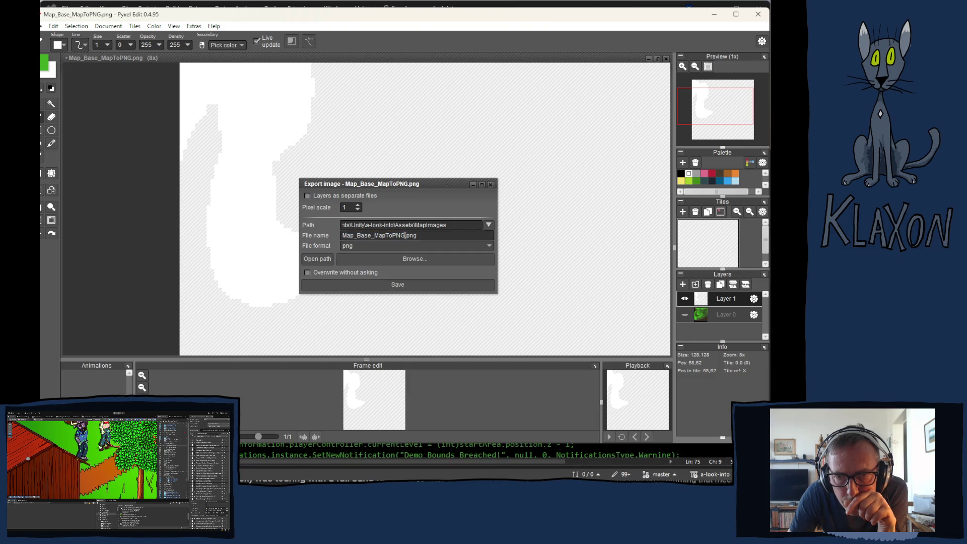
drag(405, 236, 360, 236)
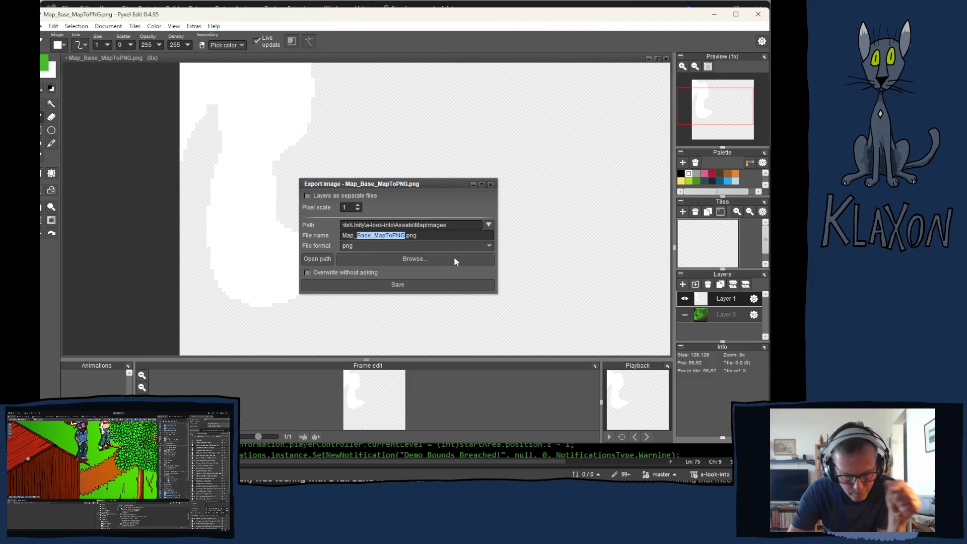
text(DemoArea)
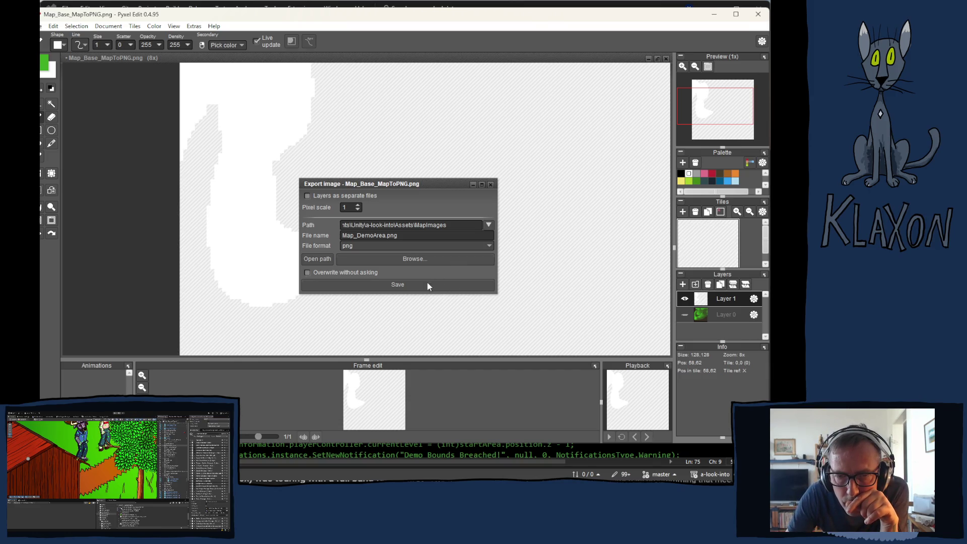
click(392, 285)
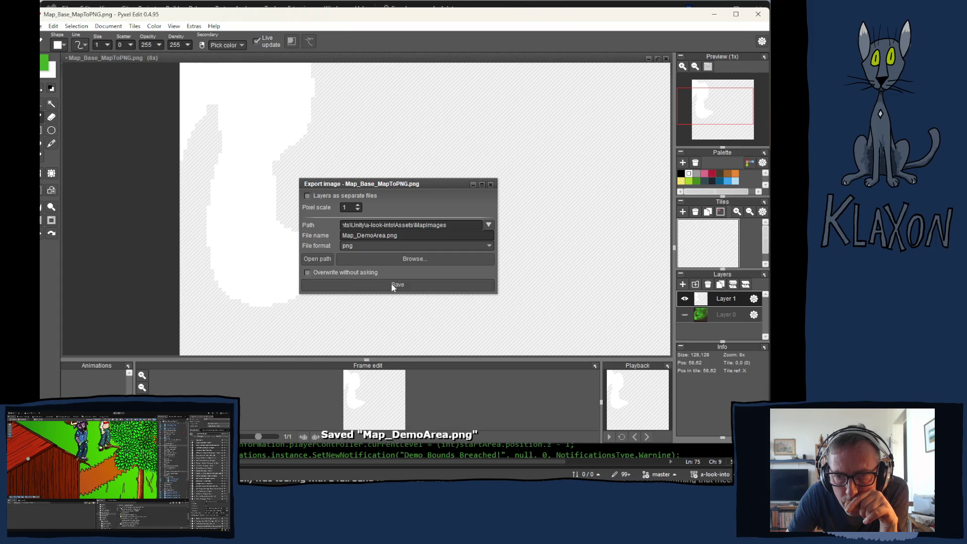
click(490, 185)
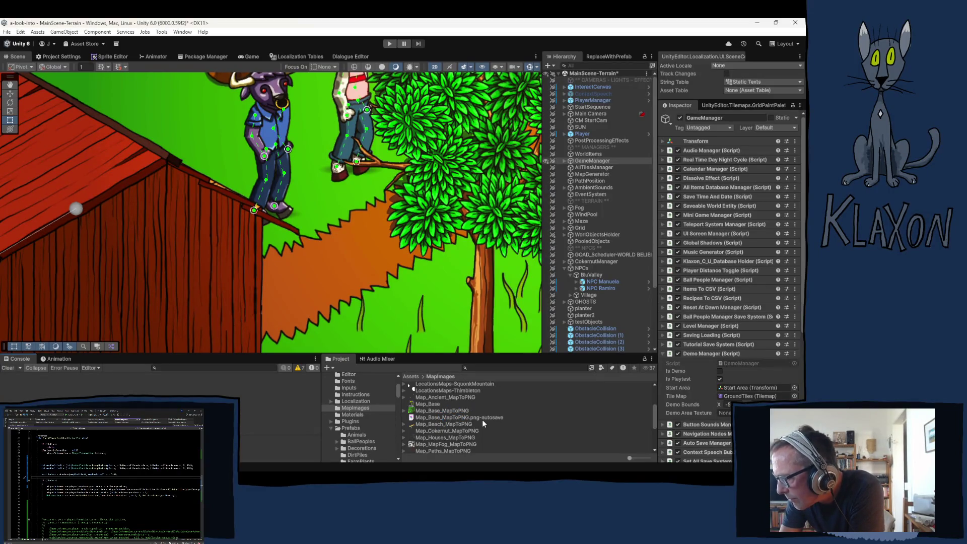
Step: Import Map_DemoArea as a single sprite: 512 pixels per unit, no filtering, max size 128, no compression
click(435, 437)
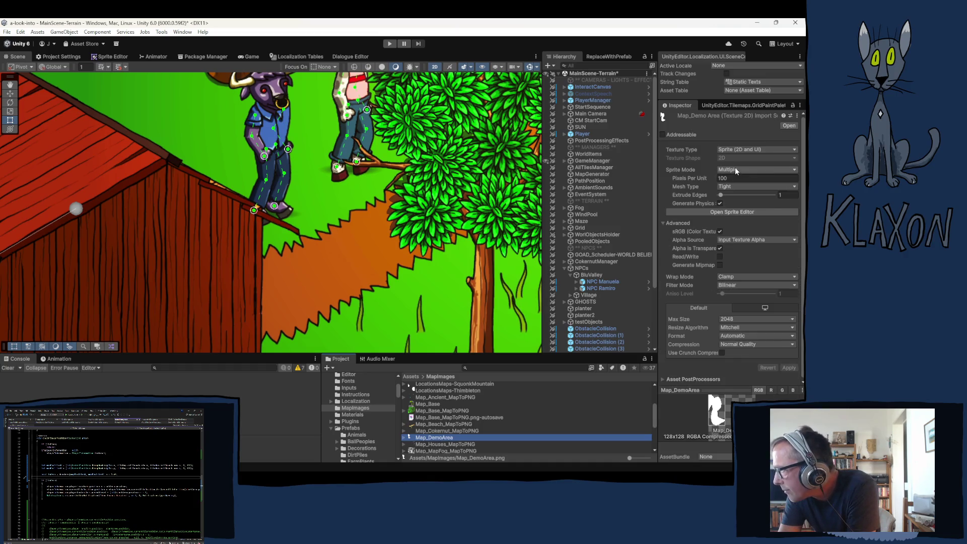
click(736, 170)
click(730, 181)
click(731, 179)
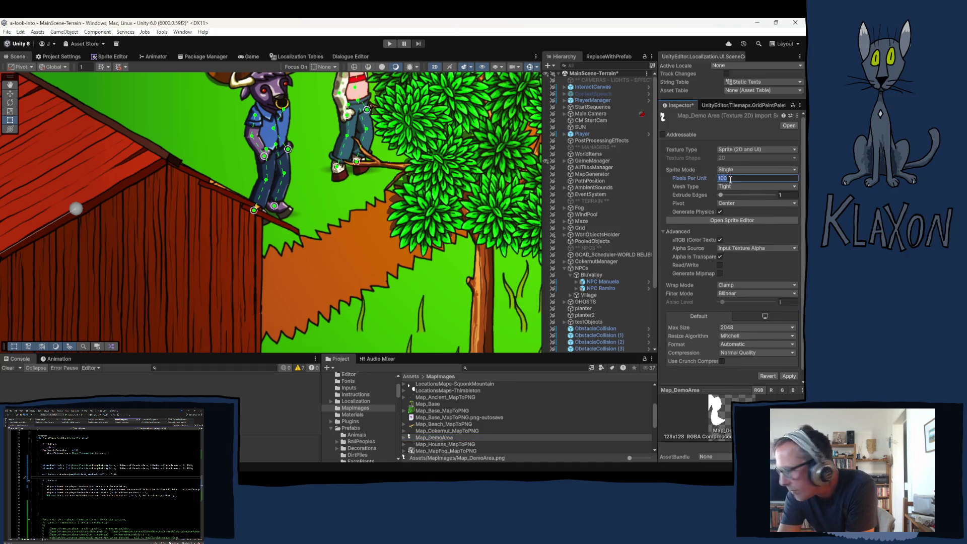
text(512)
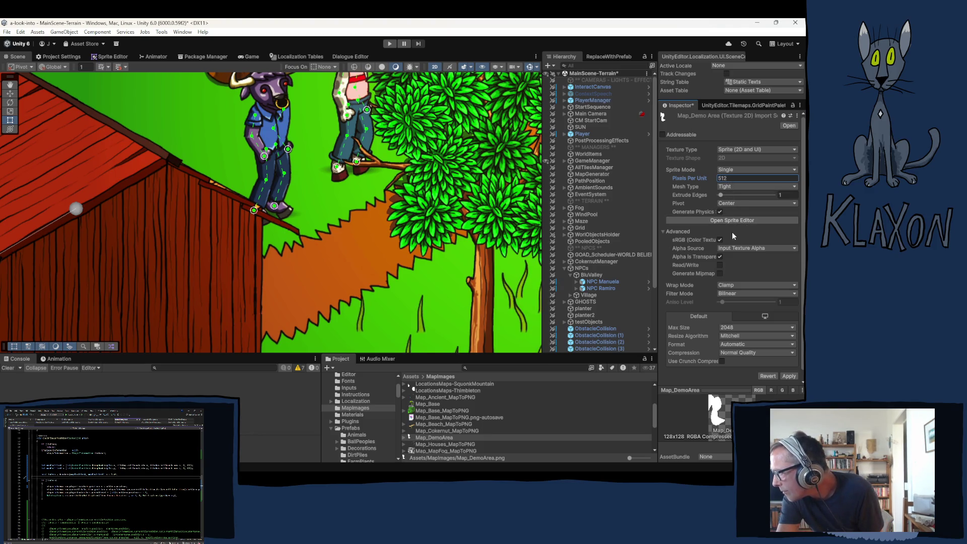
click(730, 293)
click(735, 301)
click(740, 328)
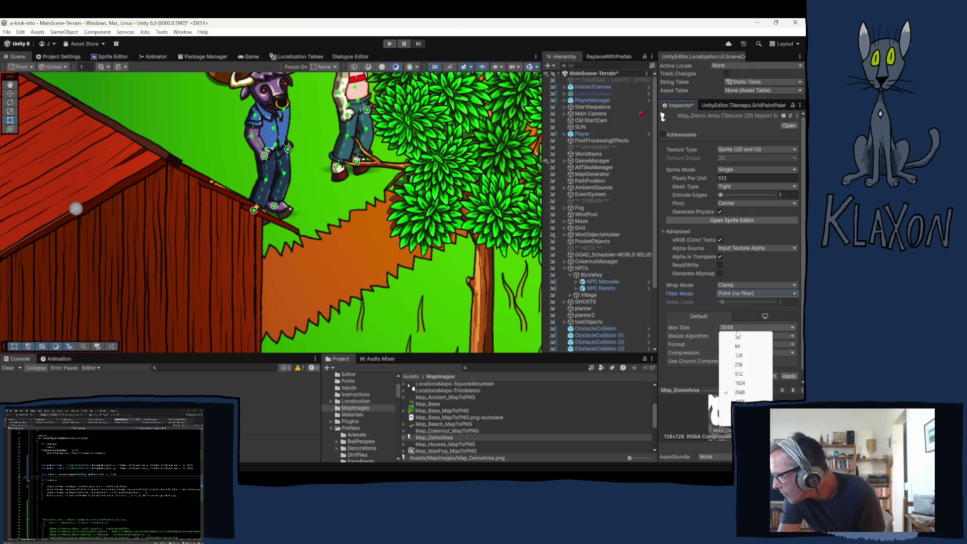
click(743, 357)
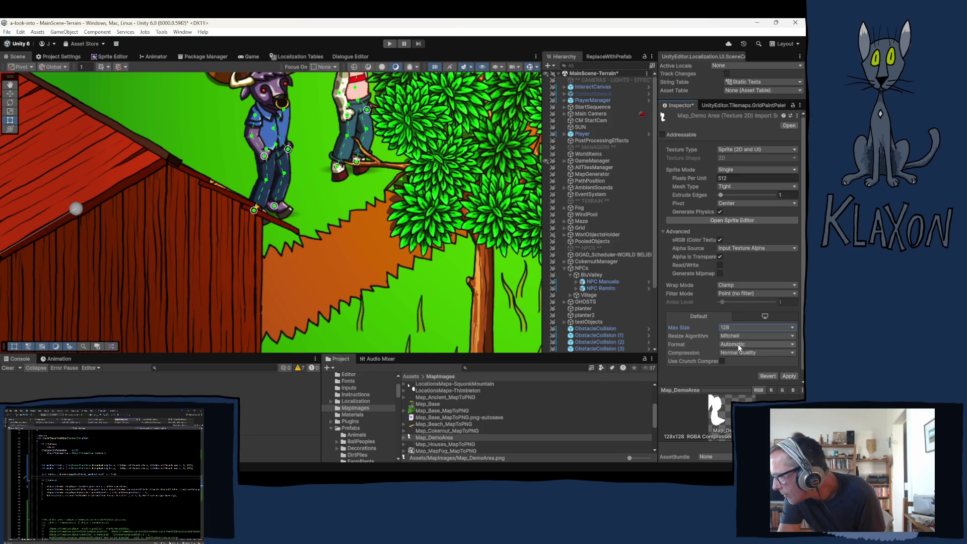
click(736, 350)
click(733, 359)
click(789, 368)
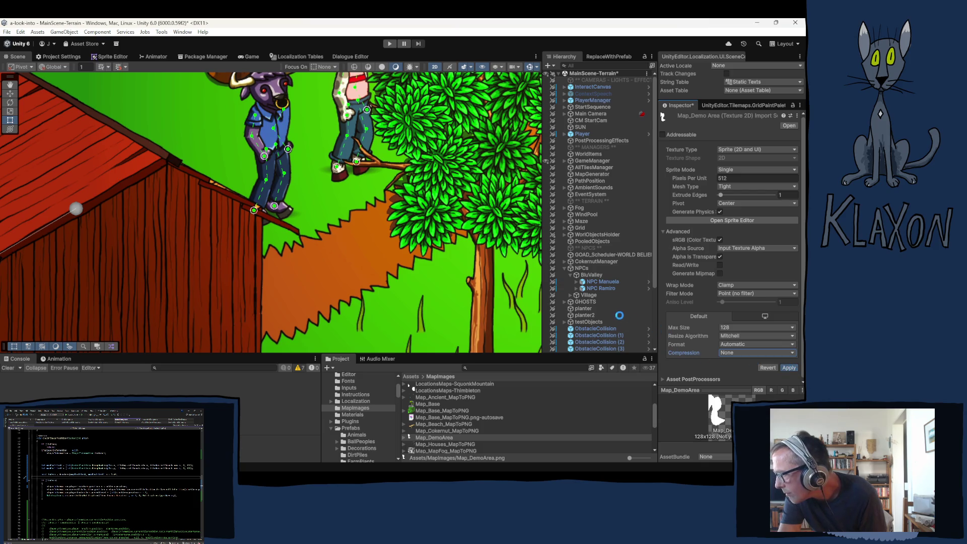
Step: Enable Read/Write on Map_DemoArea, apply, and select GameManager in the Hierarchy
click(720, 265)
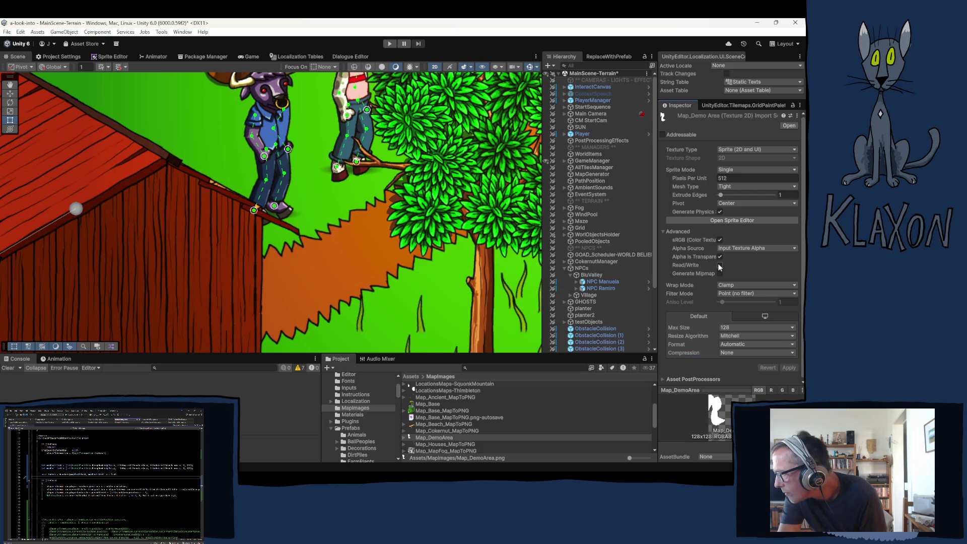
click(789, 368)
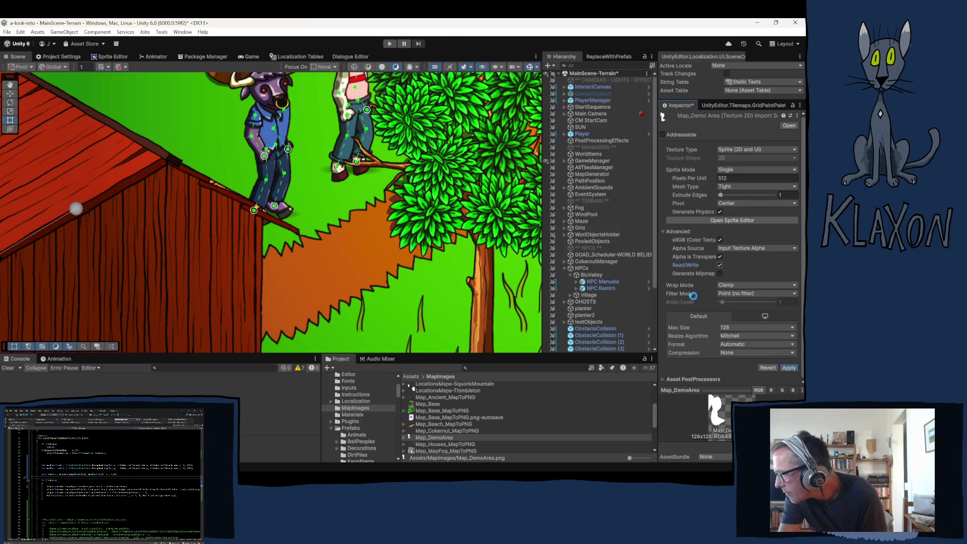
click(578, 153)
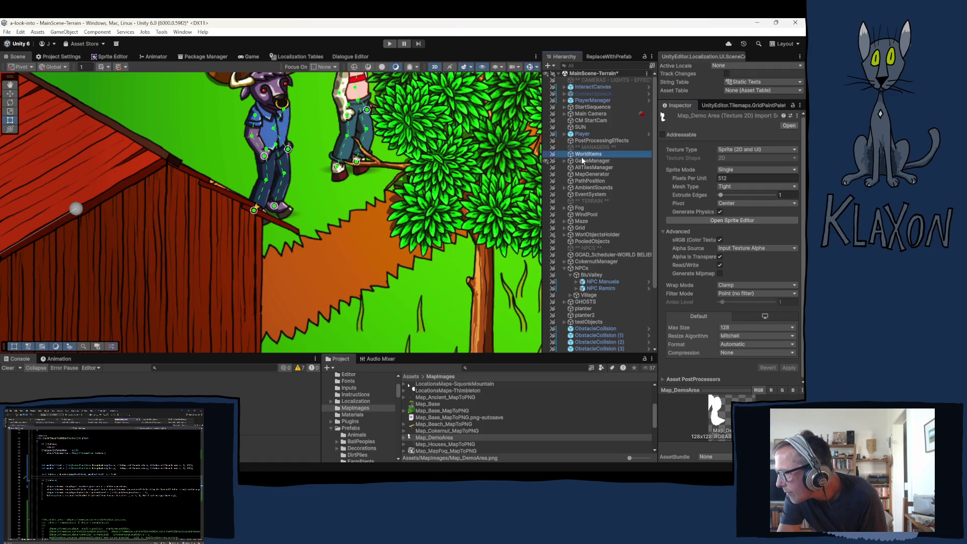
click(582, 162)
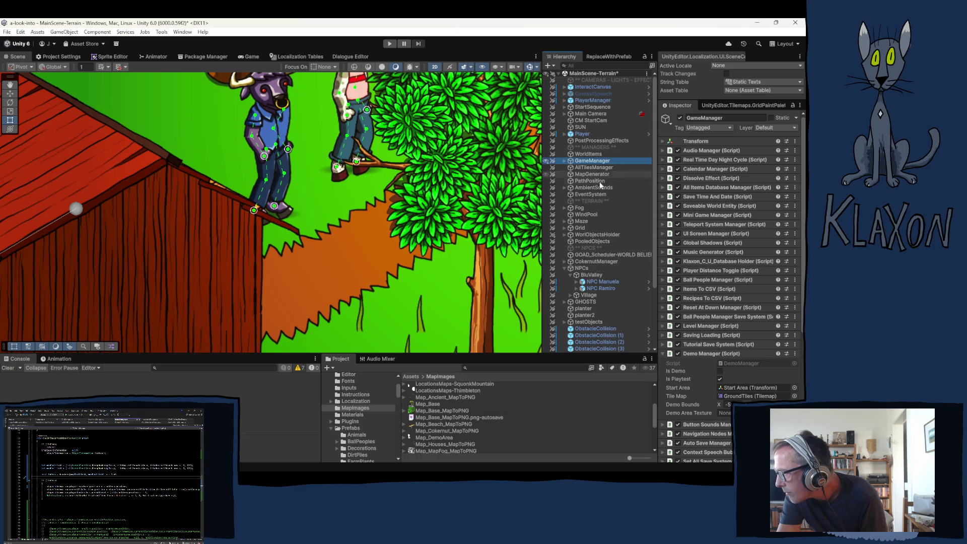
Step: Set Demo Area Texture to Map_DemoArea, turn Is Demo on and Is Playtest off, then enter Play mode
scroll(741, 383, down, 5)
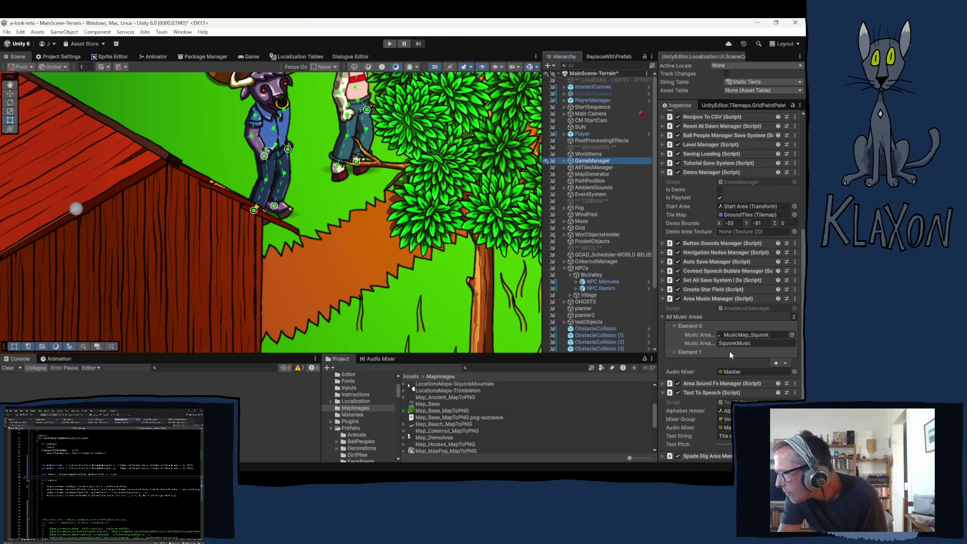
mouse_move(430, 435)
mouse_down()
mouse_move(518, 407)
mouse_move(728, 233)
mouse_up()
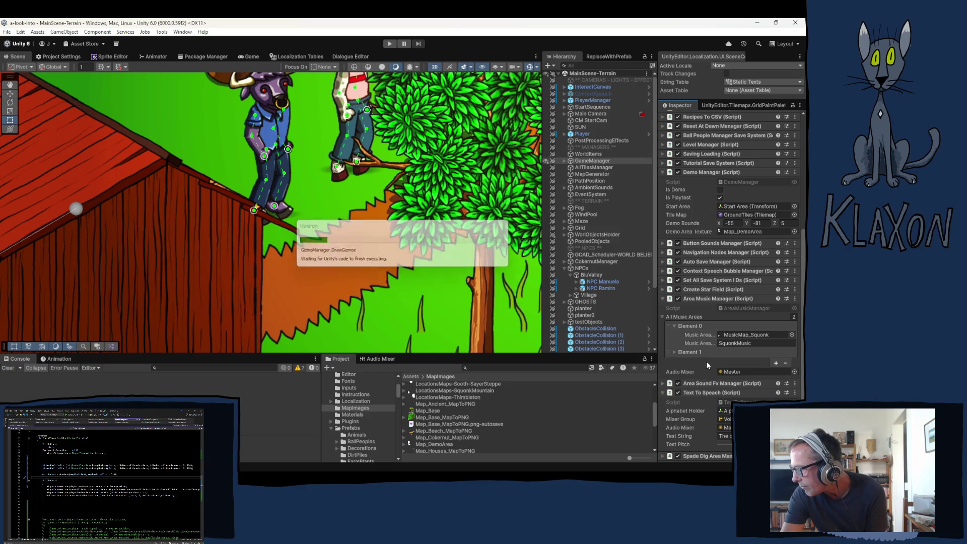
scroll(704, 373, down, 1)
click(720, 172)
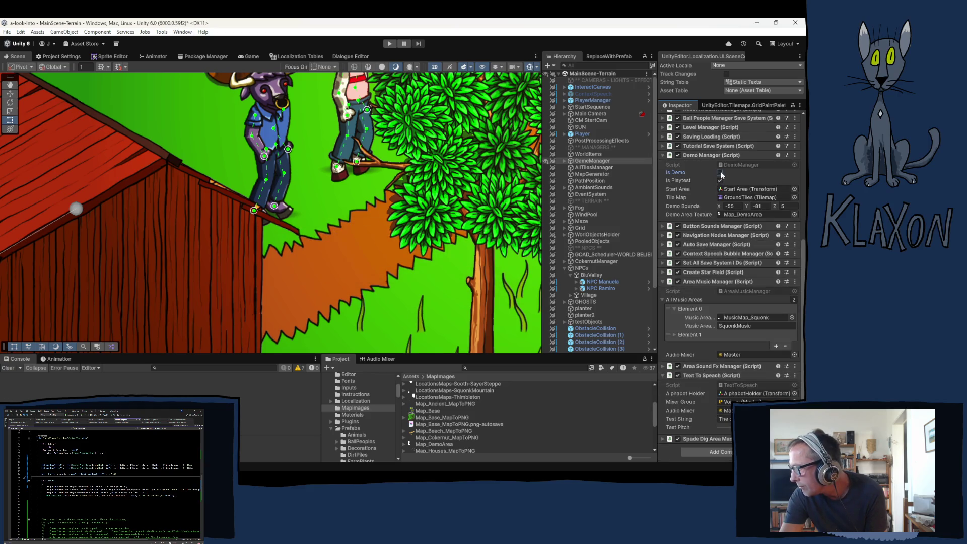
click(720, 180)
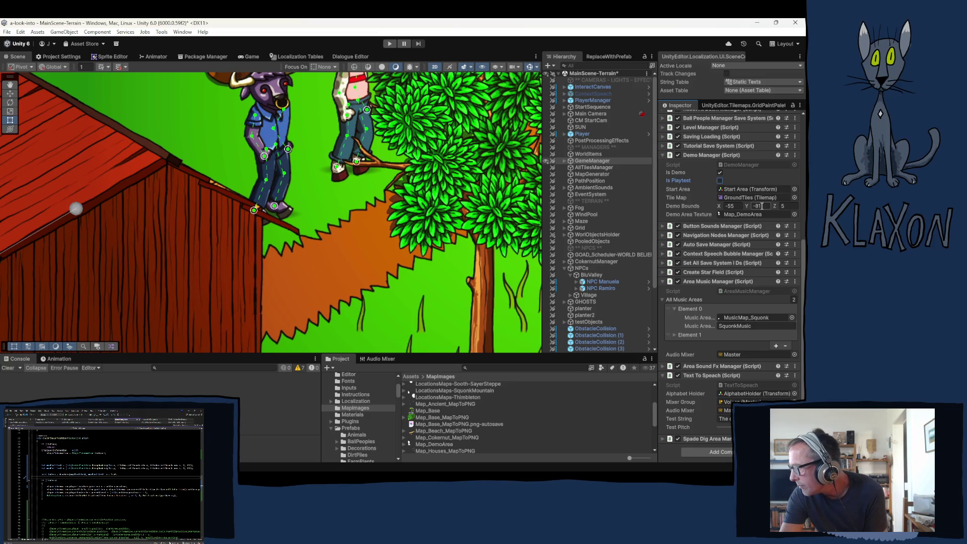
click(391, 45)
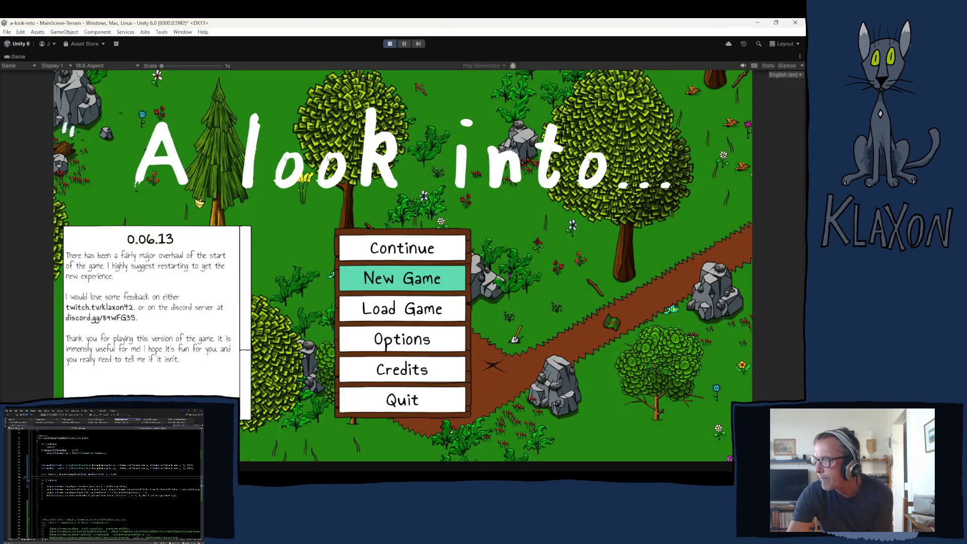
Step: Start a new game with a randomised character, then inspect both NullReferenceException traces in the Console
click(412, 284)
click(400, 328)
click(417, 340)
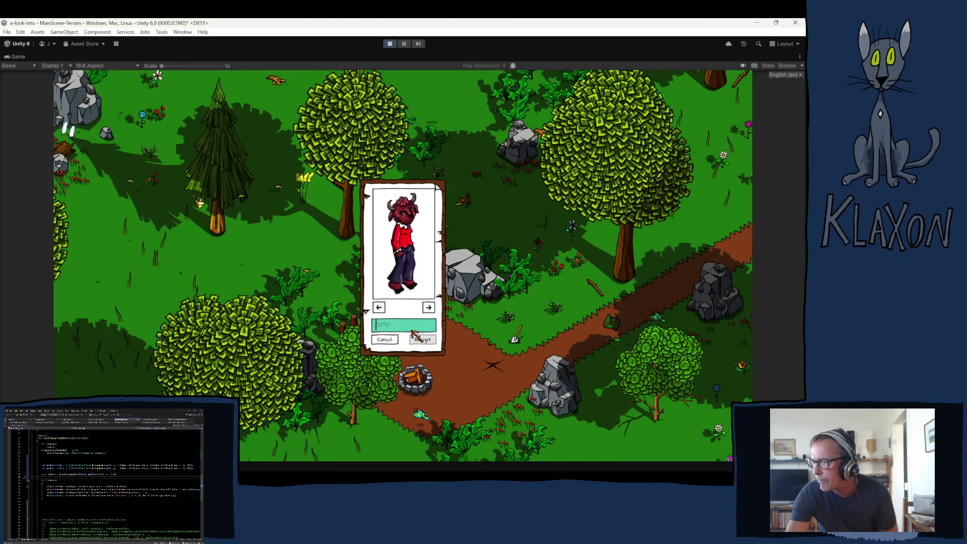
click(418, 340)
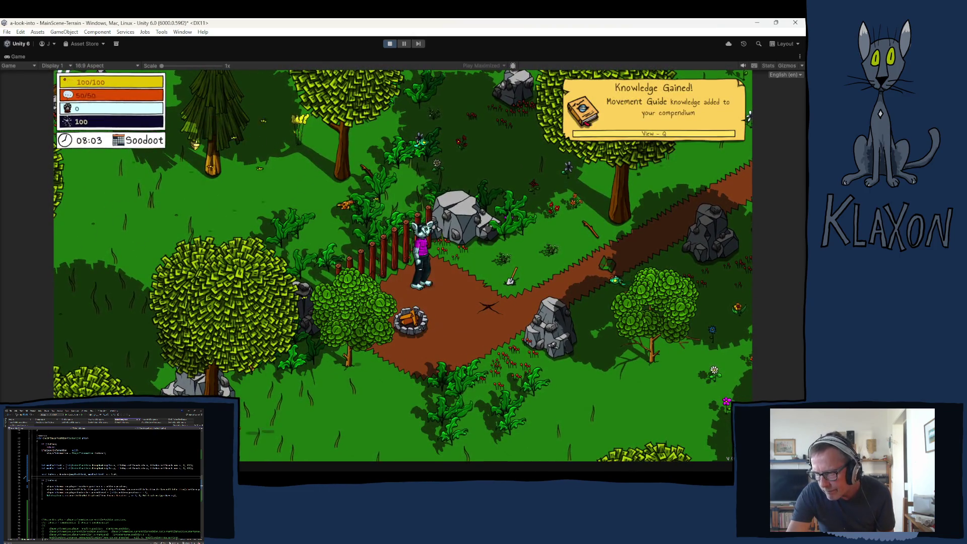
key(ctrl+shift+c)
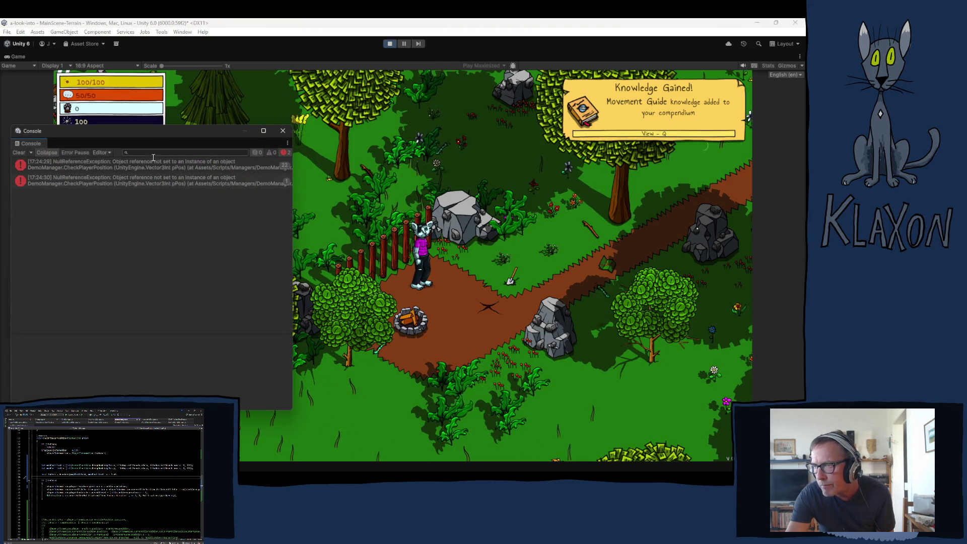
click(137, 163)
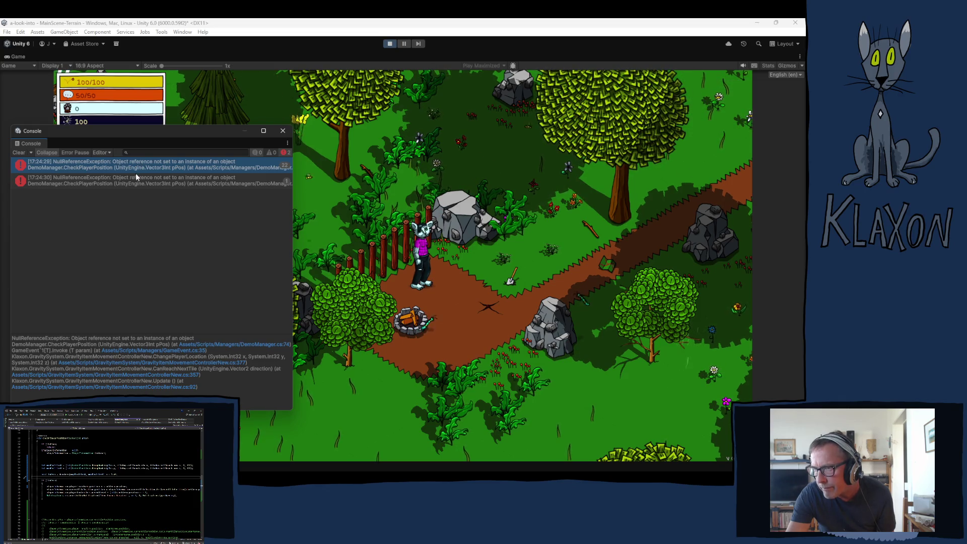
click(117, 179)
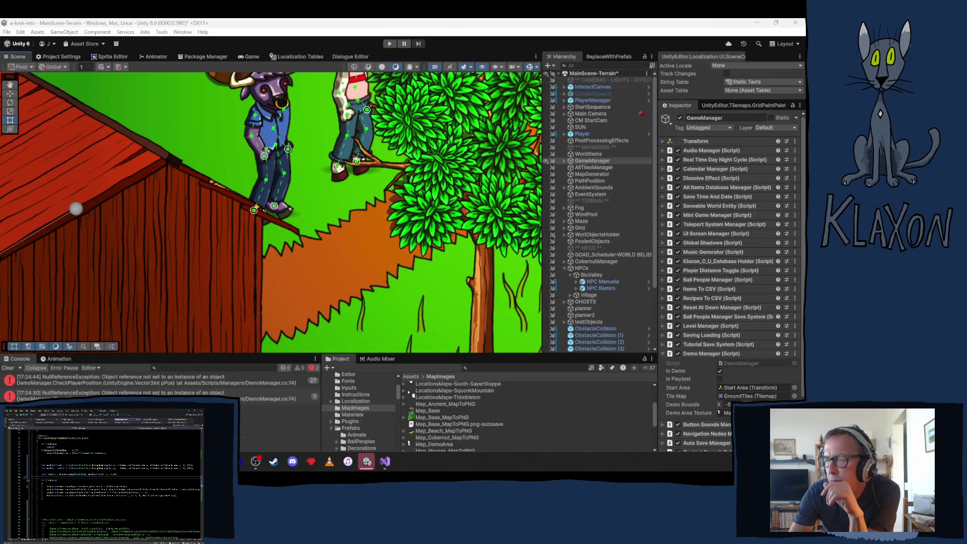
Step: Check the second DemoManager.cs:74 error, then add a new line in Start after the listener registration
click(130, 394)
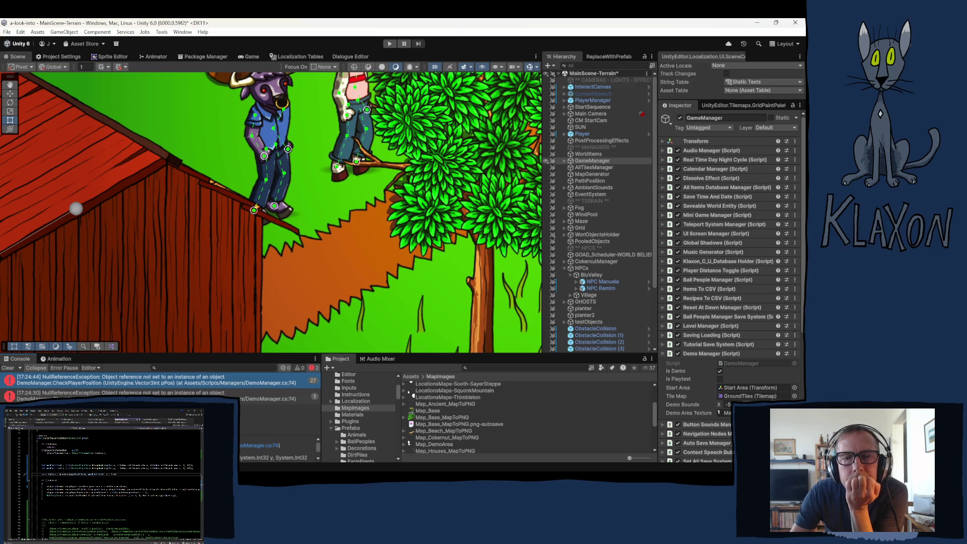
scroll(103, 476, up, 5)
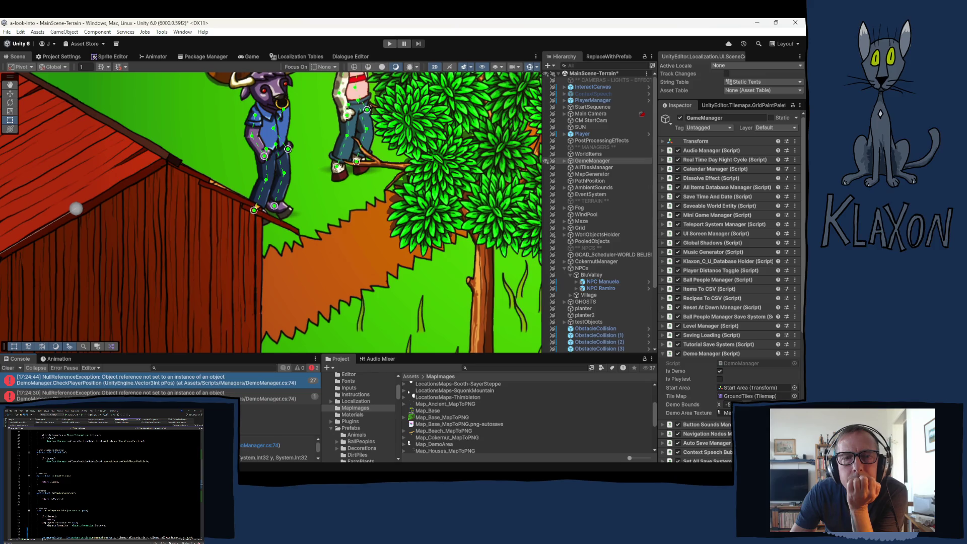
scroll(103, 477, up, 5)
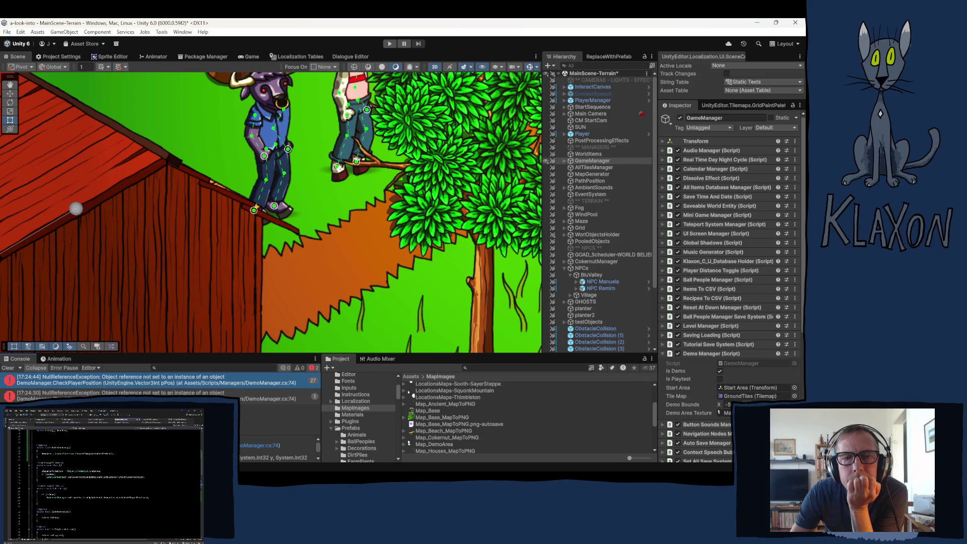
scroll(104, 476, up, 3)
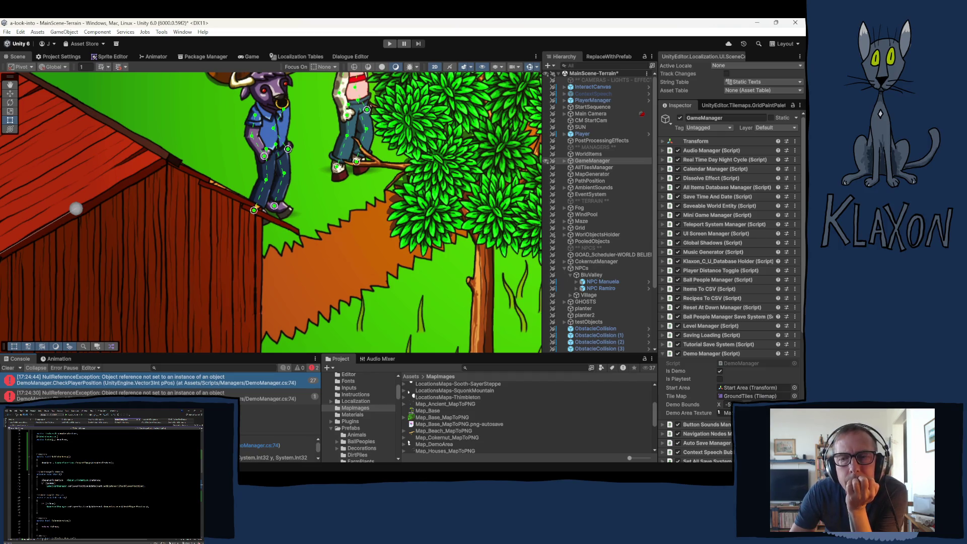
key(Return)
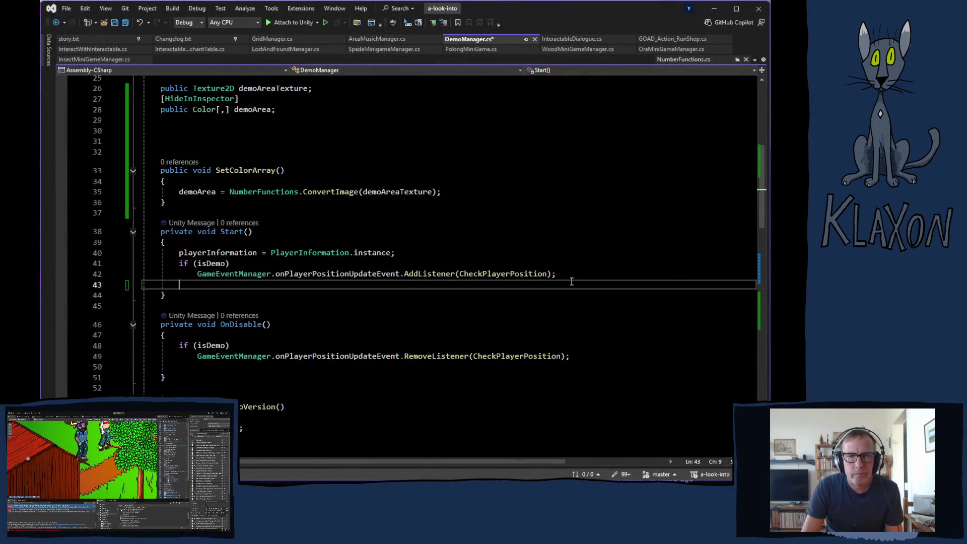
Step: Add a SetColorArray(); call in DemoManager's Start and return to Unity to retest
text(SetColo)
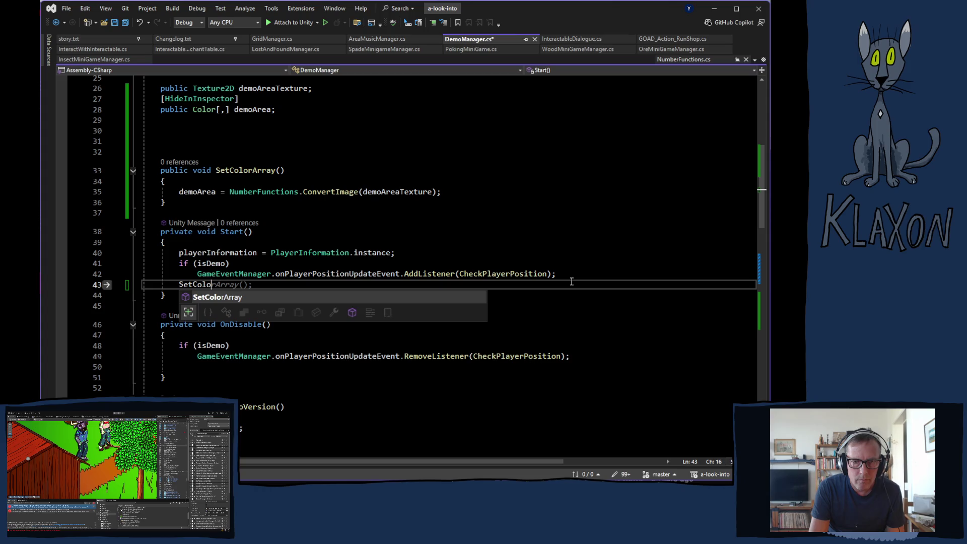
key(Tab)
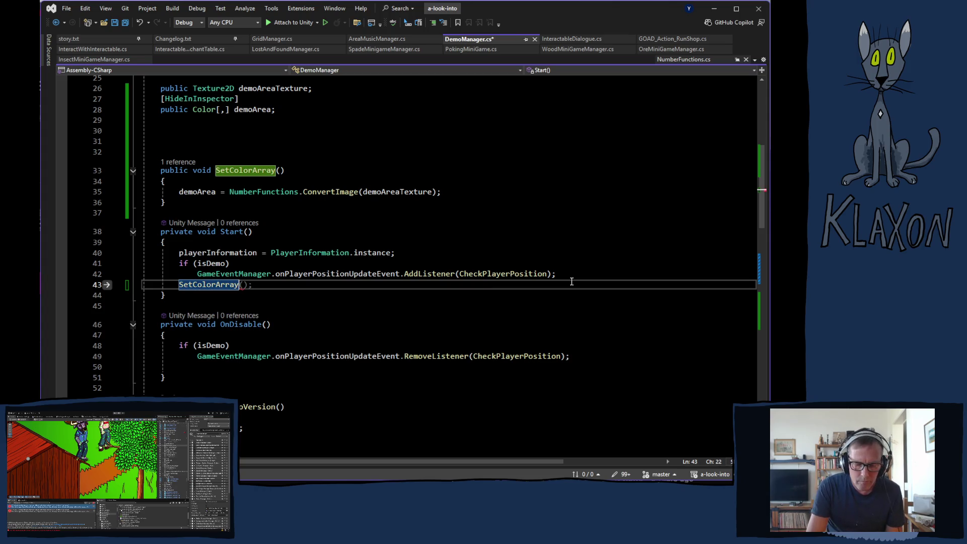
text(();)
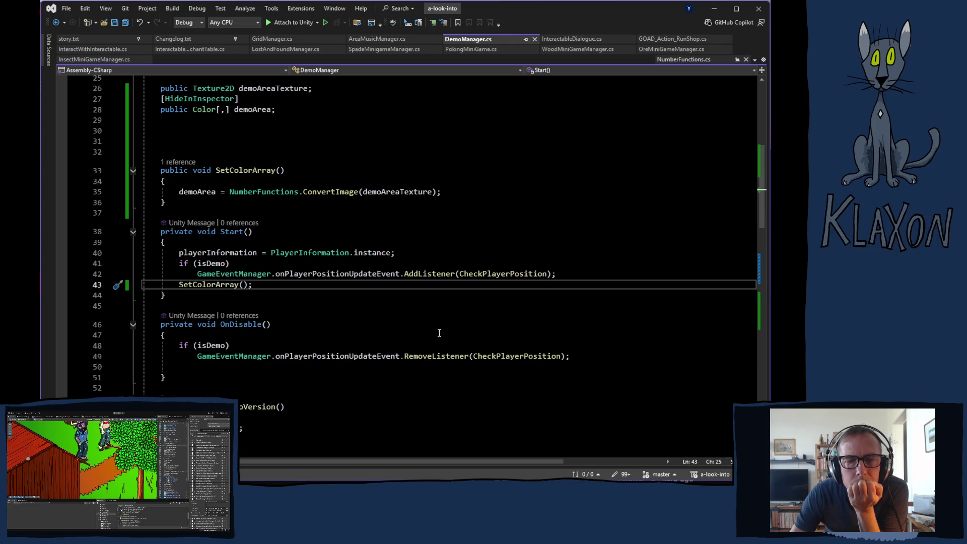
key(alt+Tab)
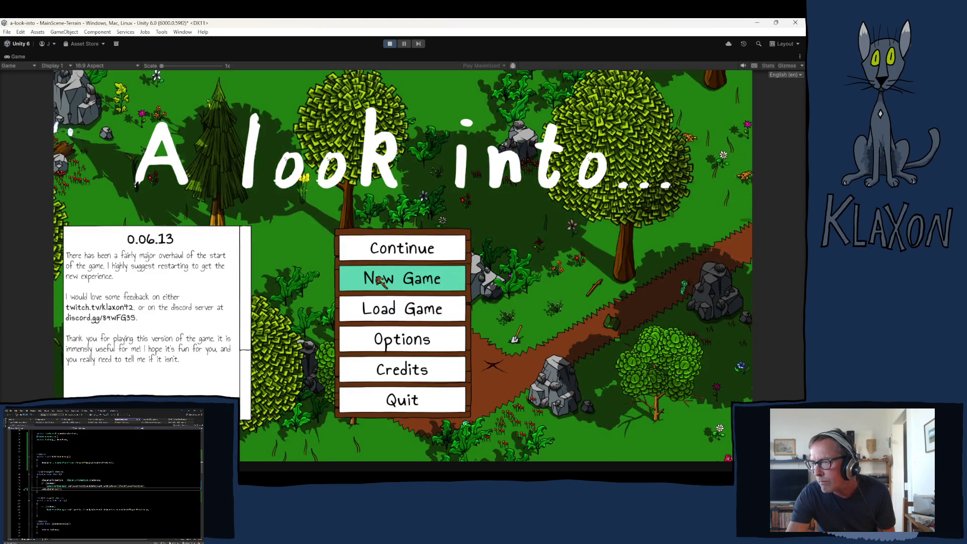
Step: Start a new game on a fresh save and accept the character to begin playing
click(379, 282)
click(361, 327)
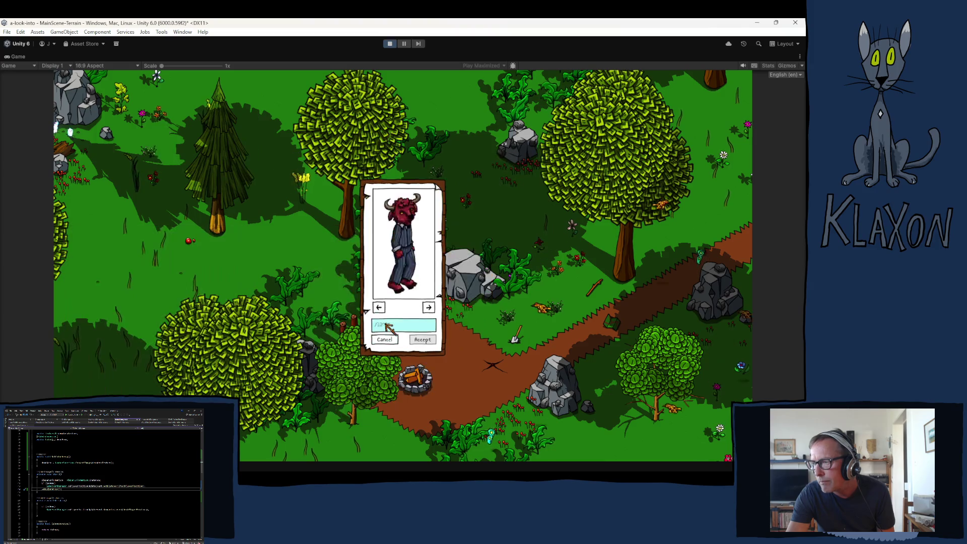
click(428, 341)
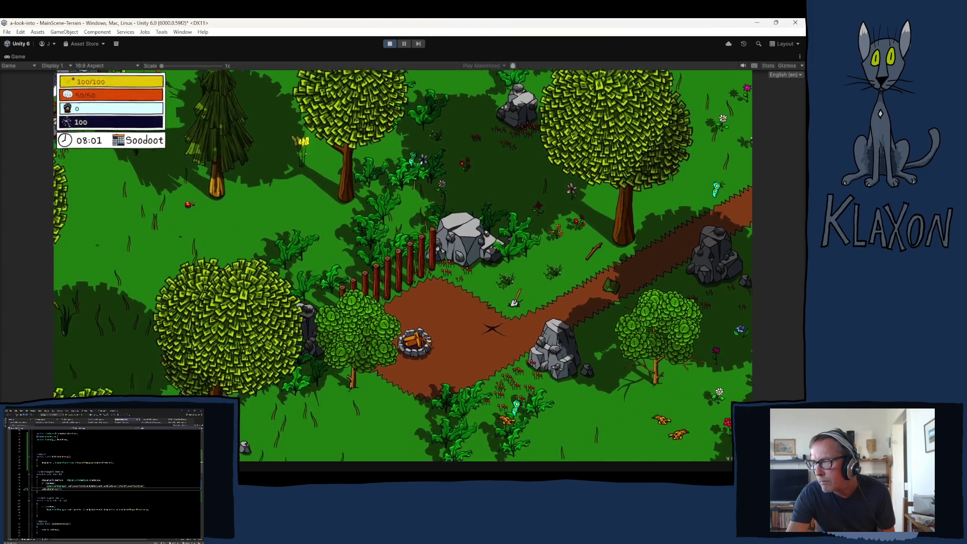
Step: Run the character up to the vine-covered cliff, then back down the trail
key(w)
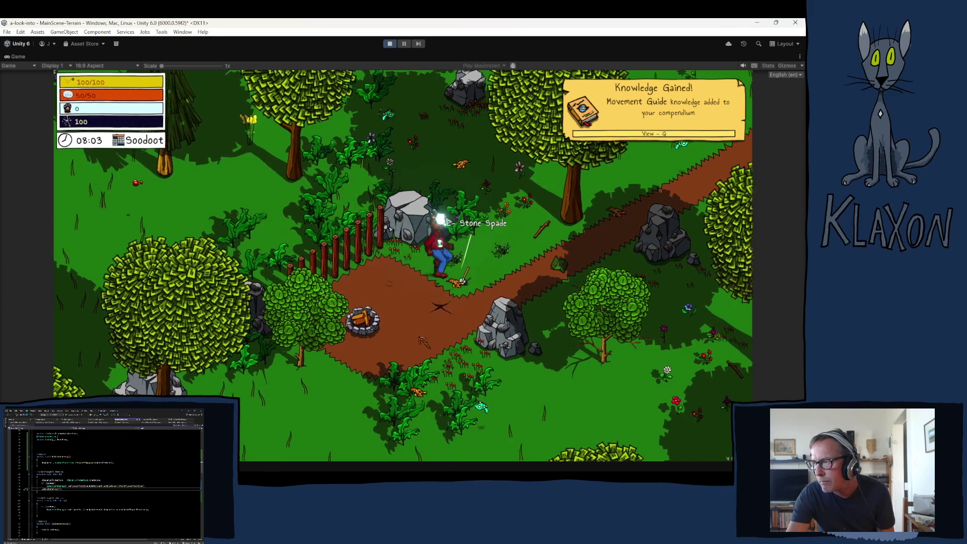
key(w)
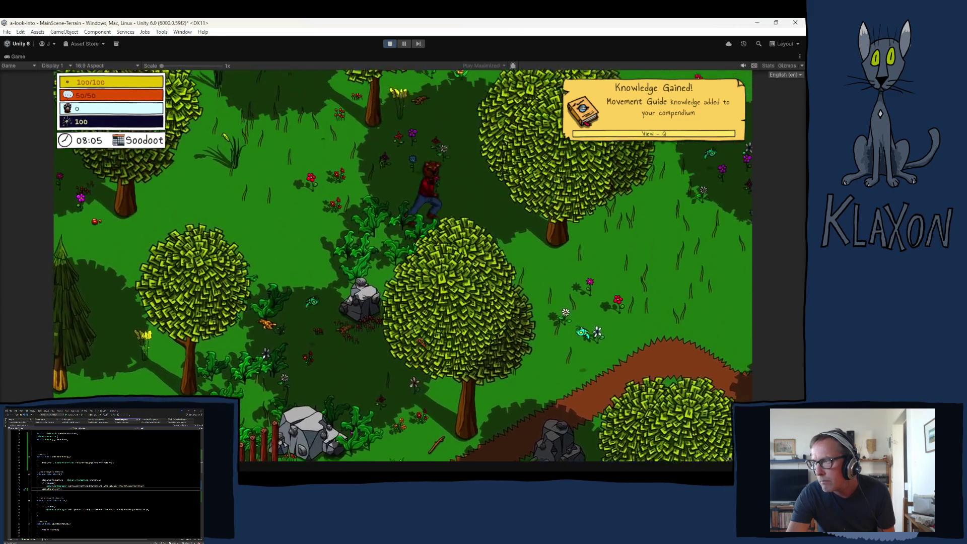
key(w)
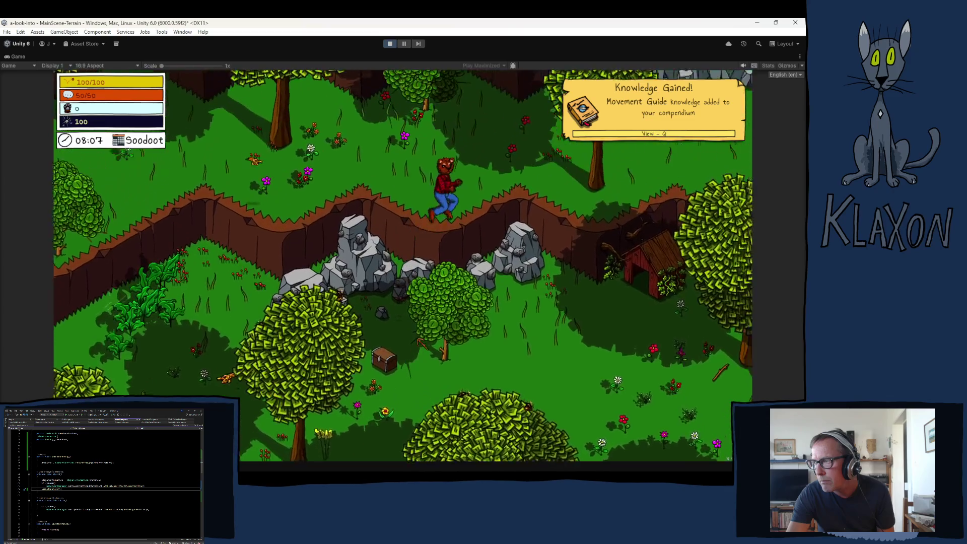
key(w)
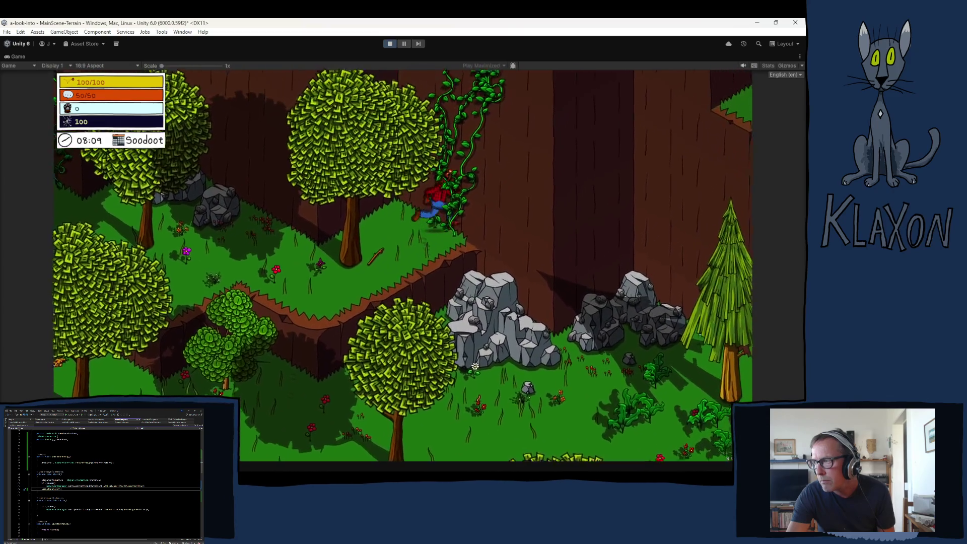
key(s)
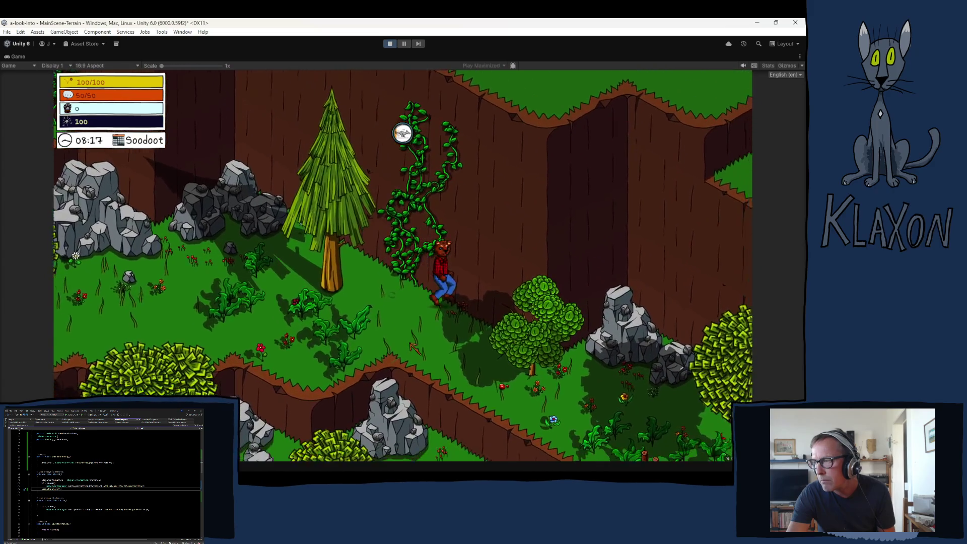
key(d)
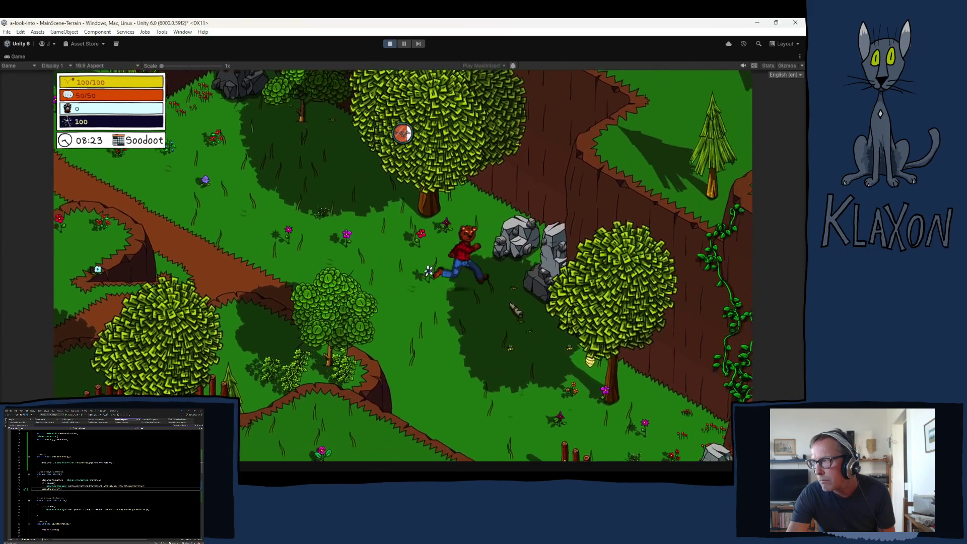
key(d)
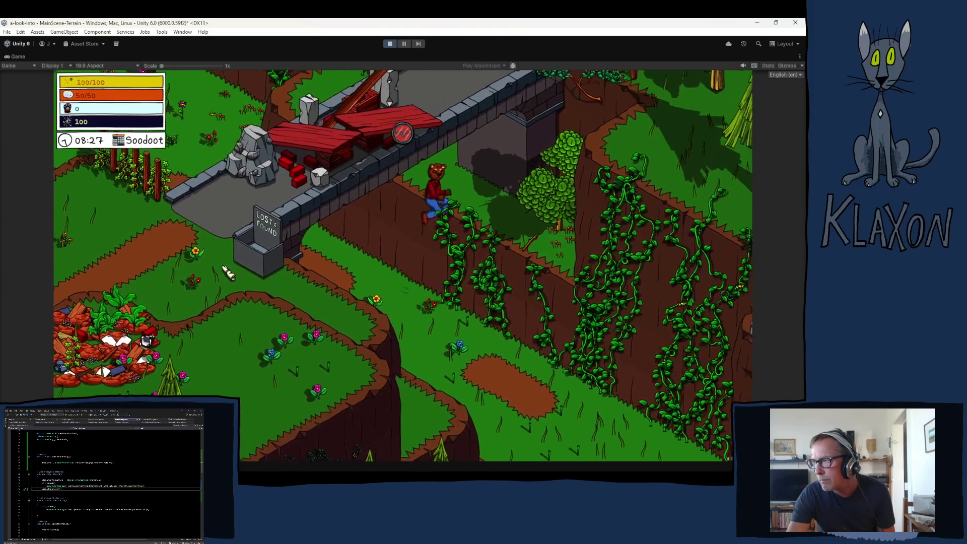
key(s)
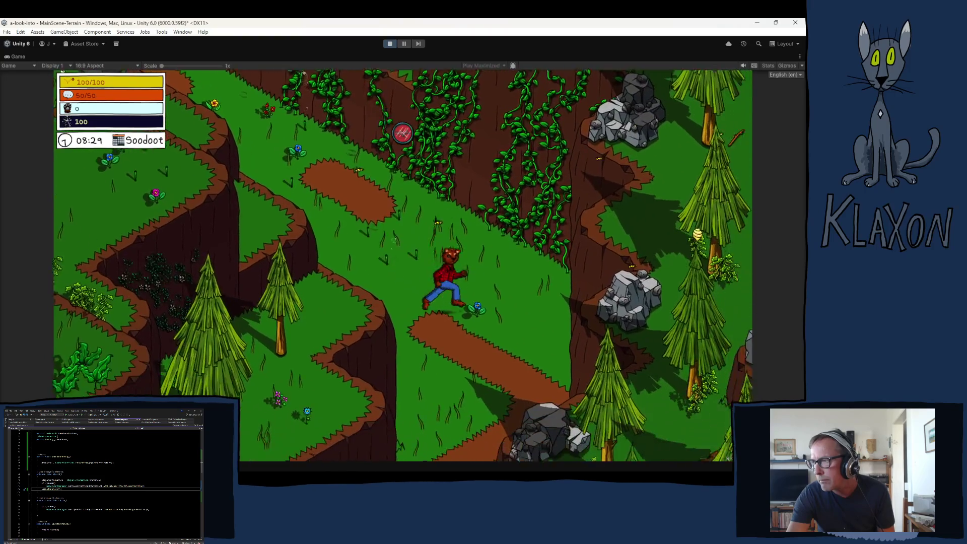
key(s)
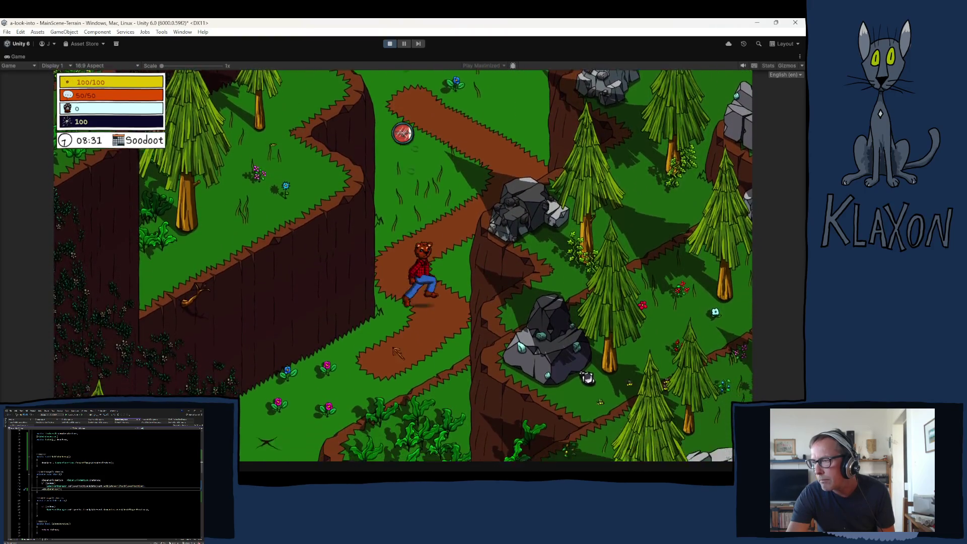
key(s)
key(s)
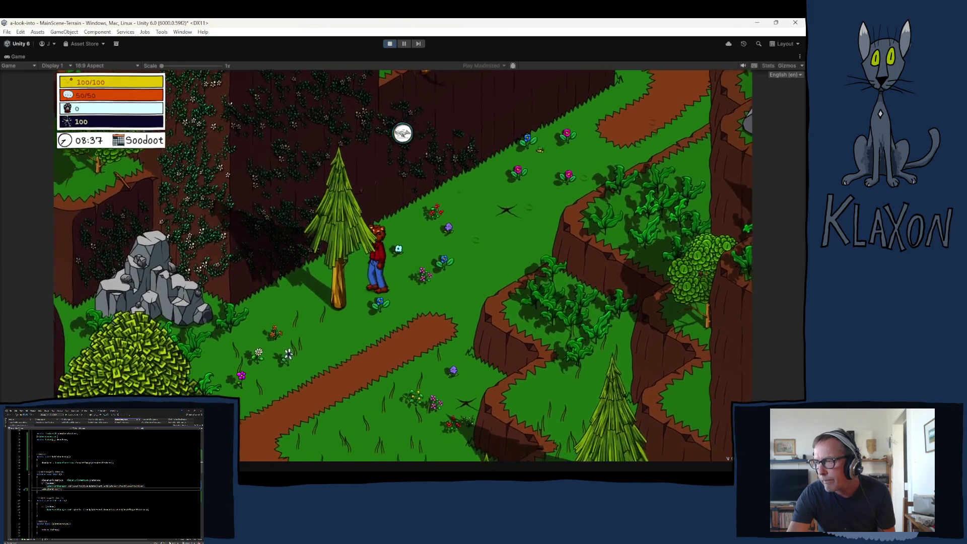
key(s)
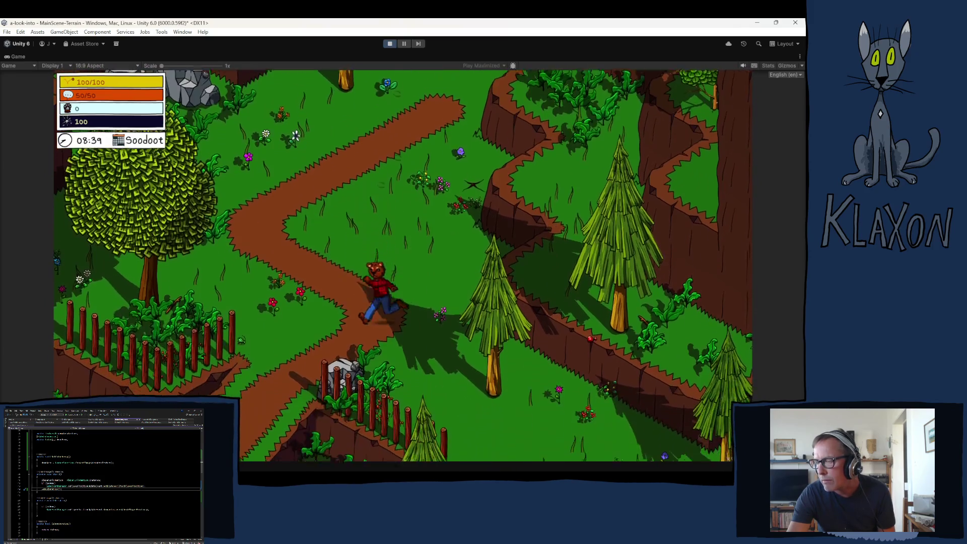
Step: Run the character along the fence past the cliff, then up-right across the meadow through the pines
key(d)
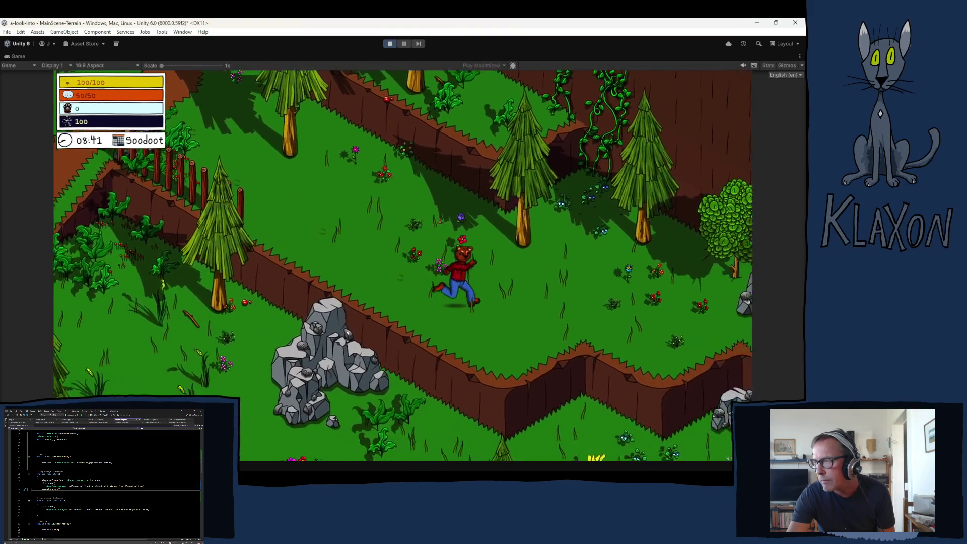
key(d)
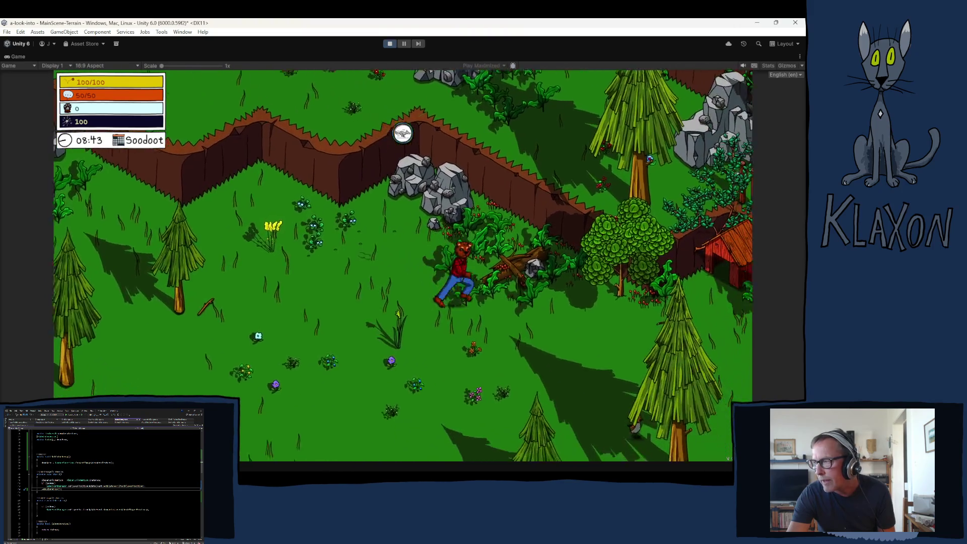
key(d)
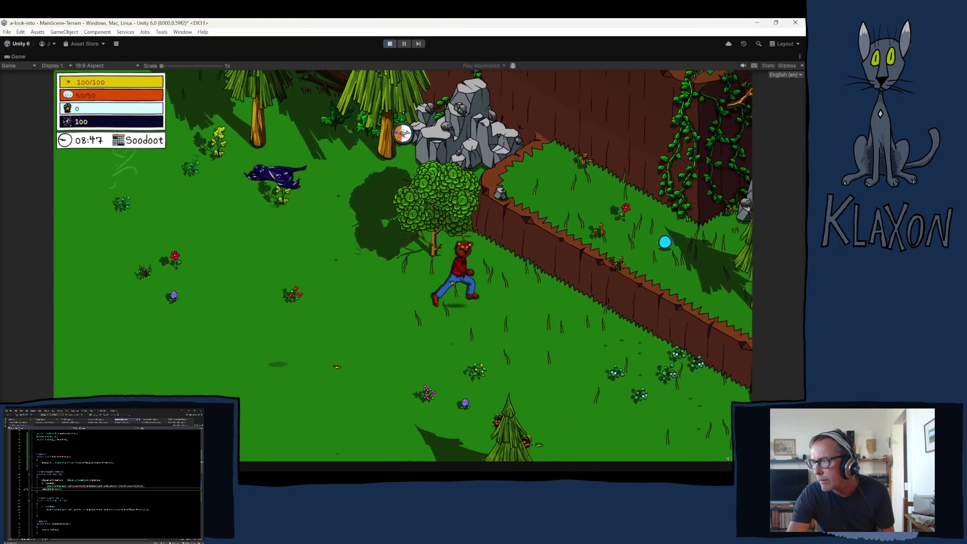
key(d)
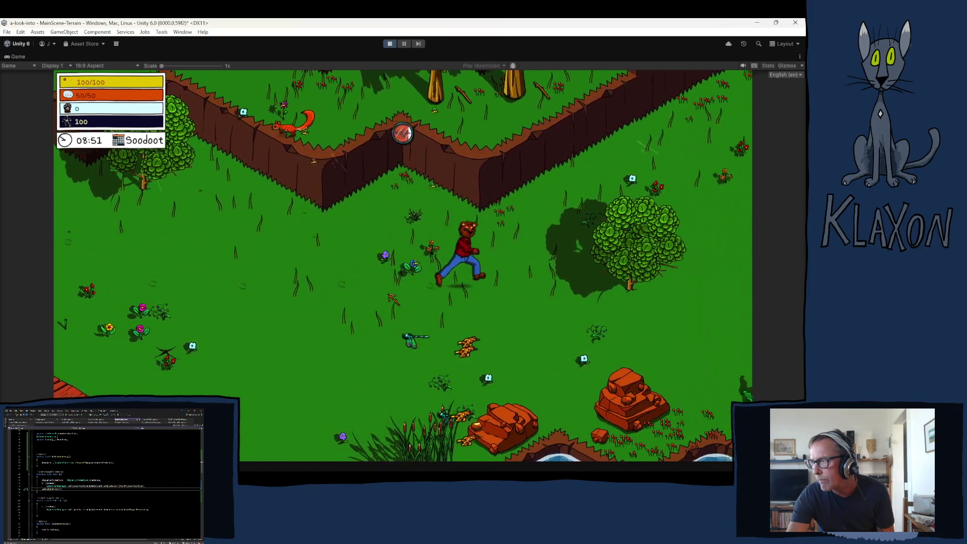
key(w)
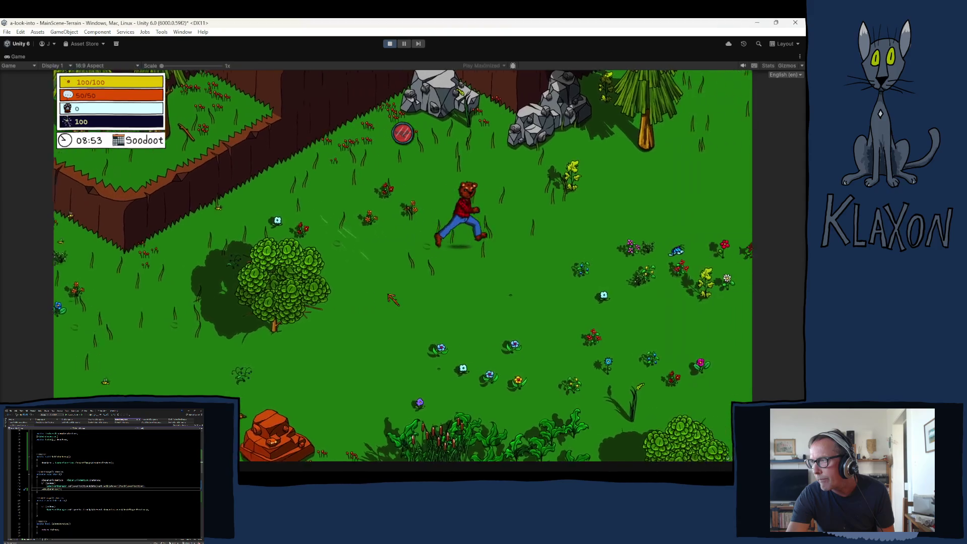
key(w)
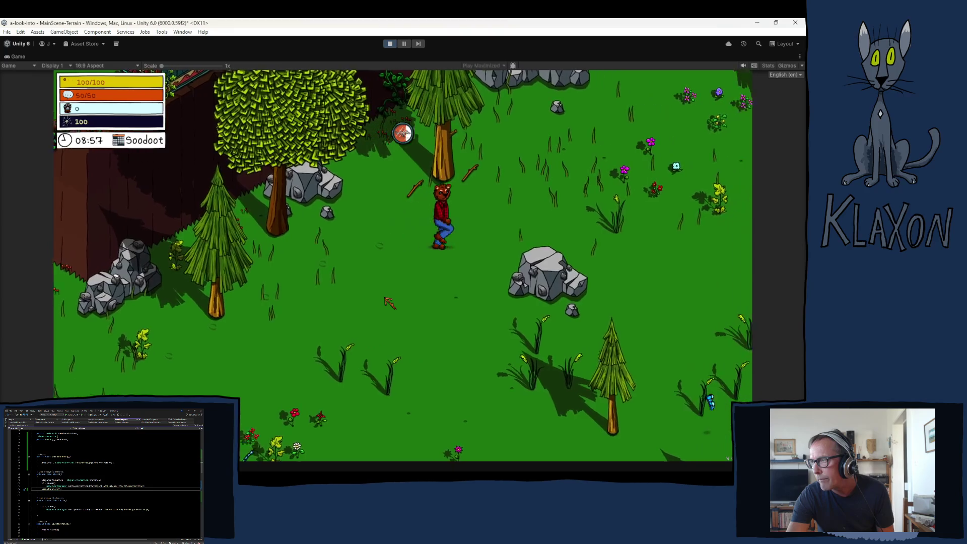
key(w)
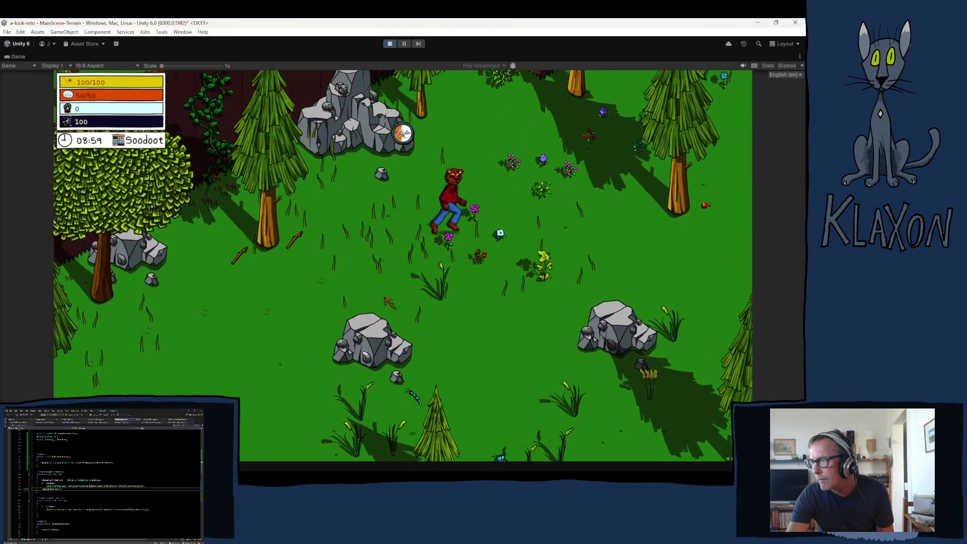
key(w)
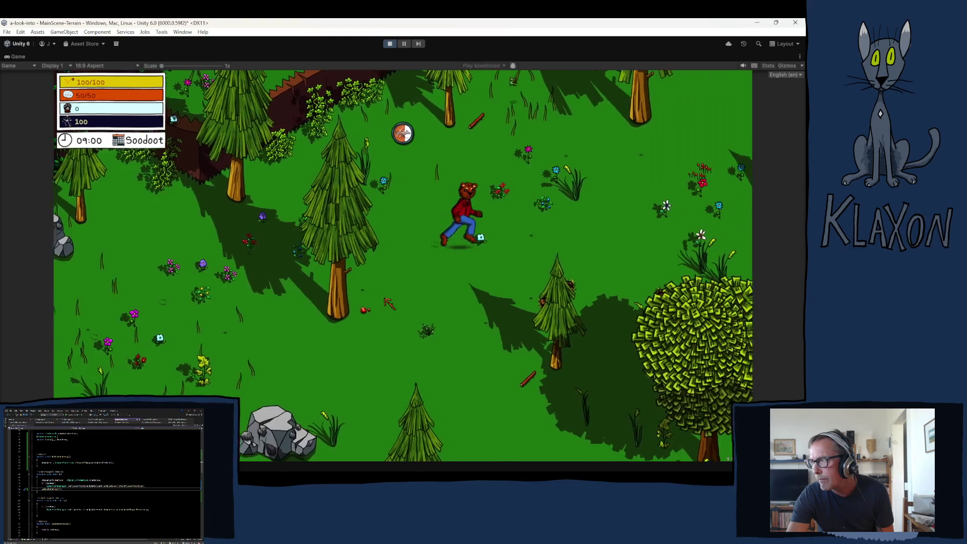
key(w)
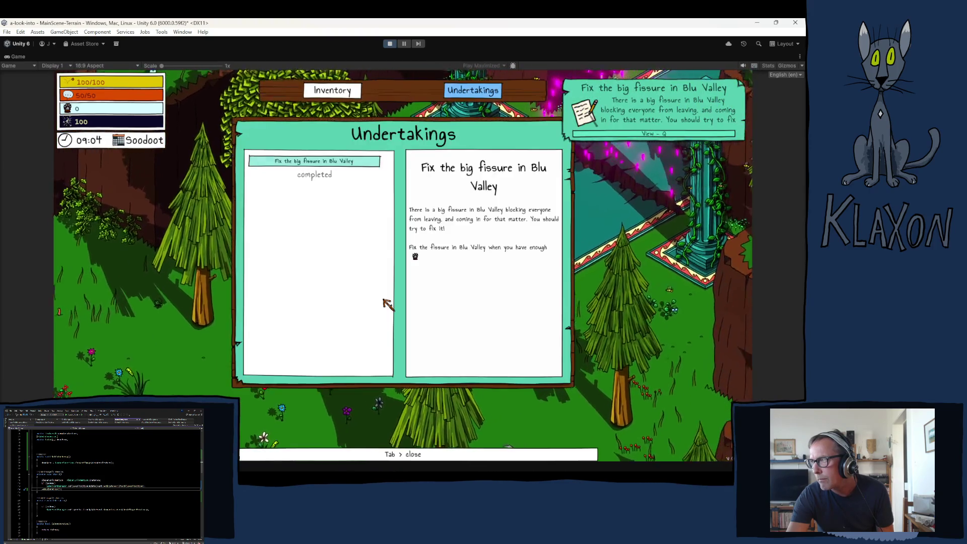
Step: Close the Undertakings panel and walk the character onto the teal floor behind the pillar
key(Tab)
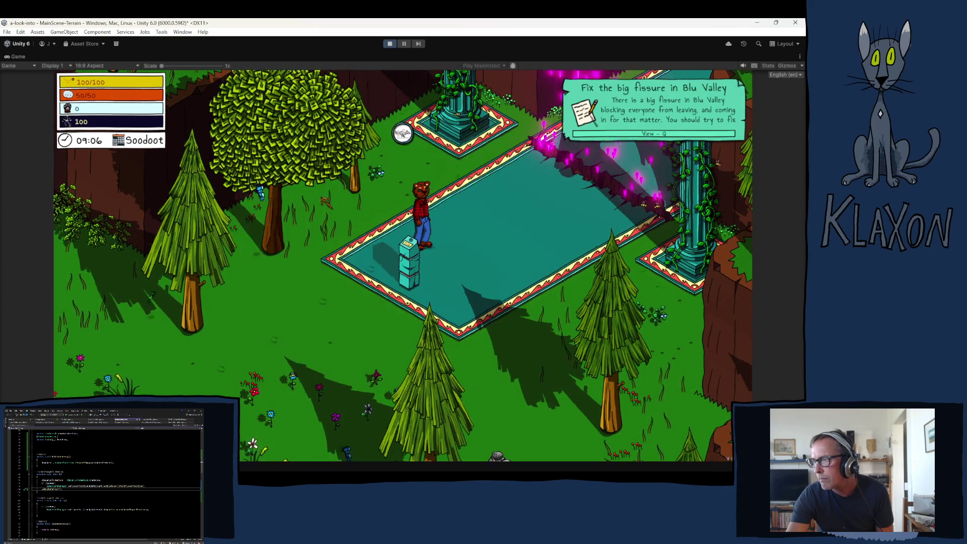
key(w)
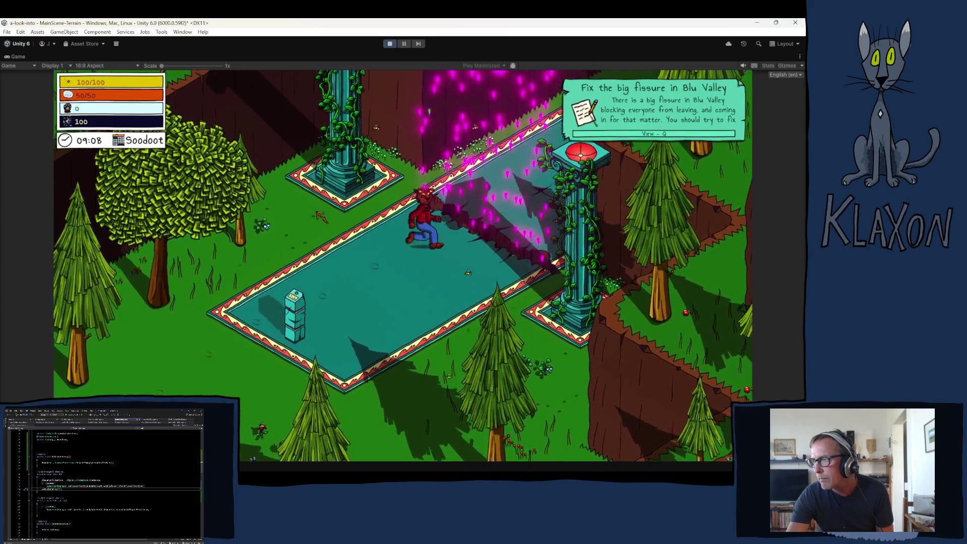
key(s)
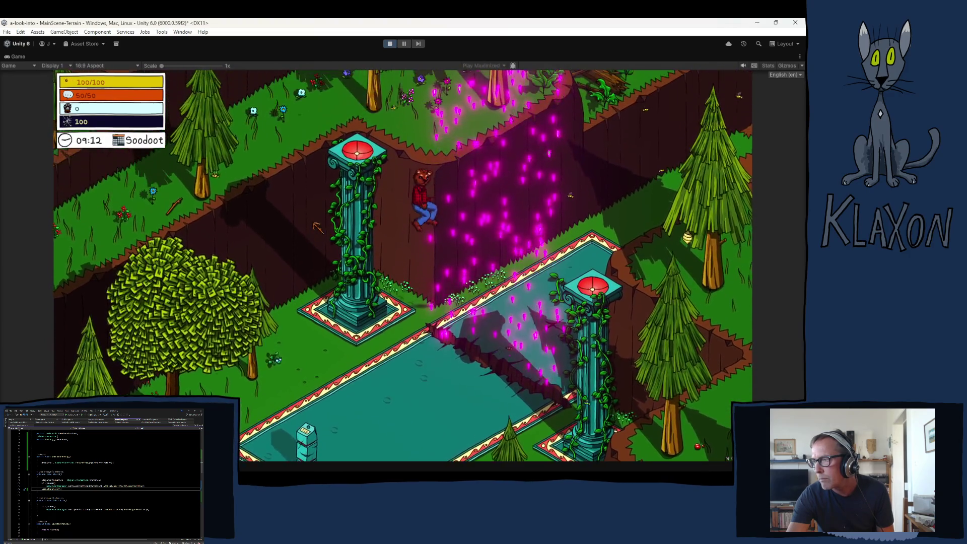
key(w)
key(a)
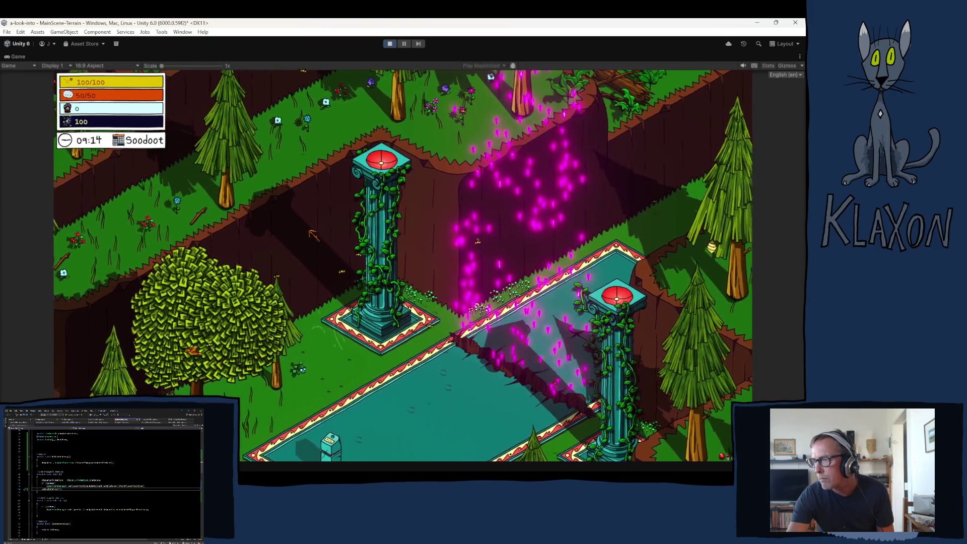
Step: Walk the character back down-left through the forest past the rocks, then stop the playtest
key(s)
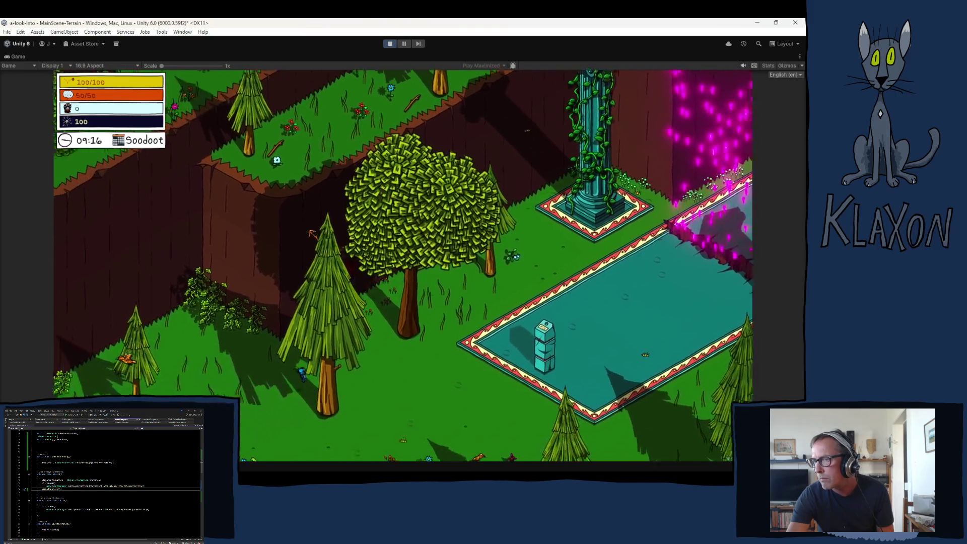
key(s)
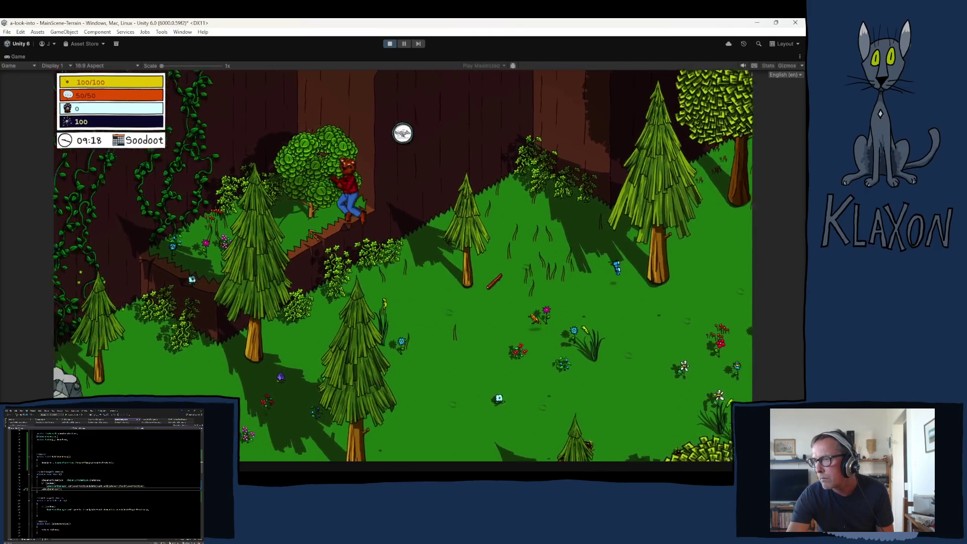
key(s)
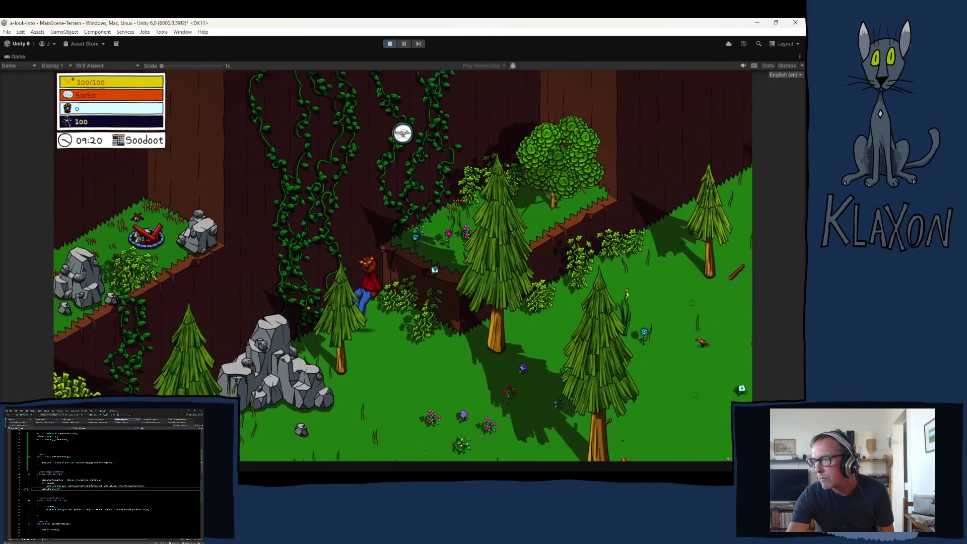
key(s)
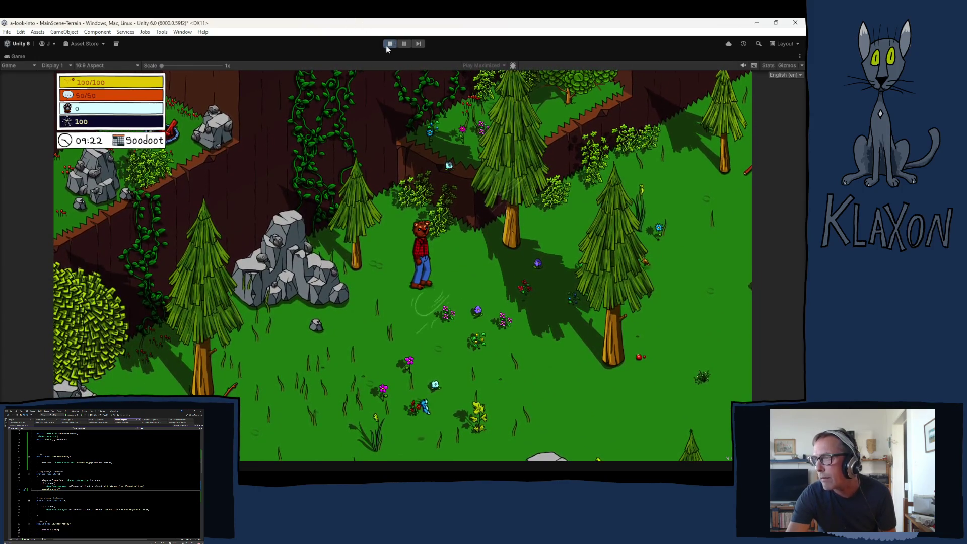
click(387, 47)
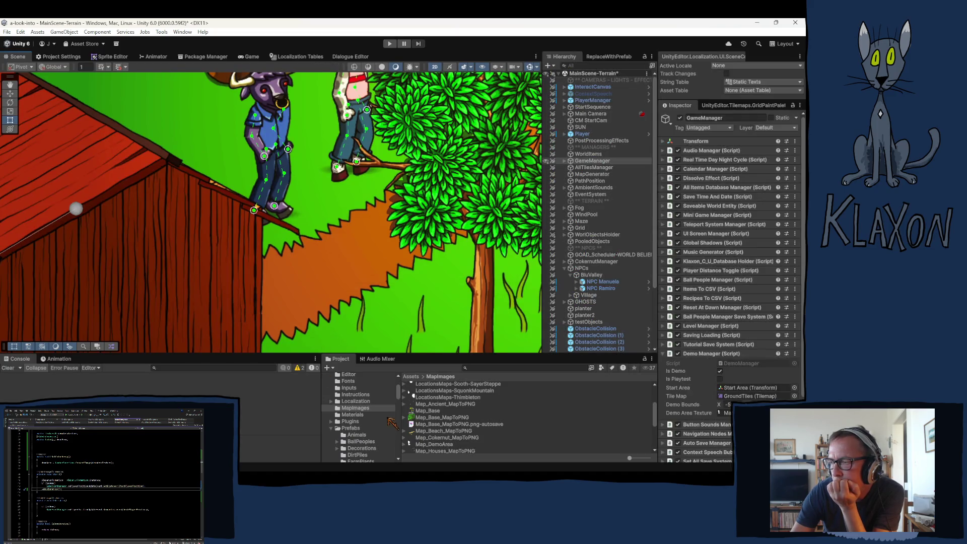
Step: Select Map_DemoArea in the MapImages folder to view its import settings with Read/Write enabled
click(425, 446)
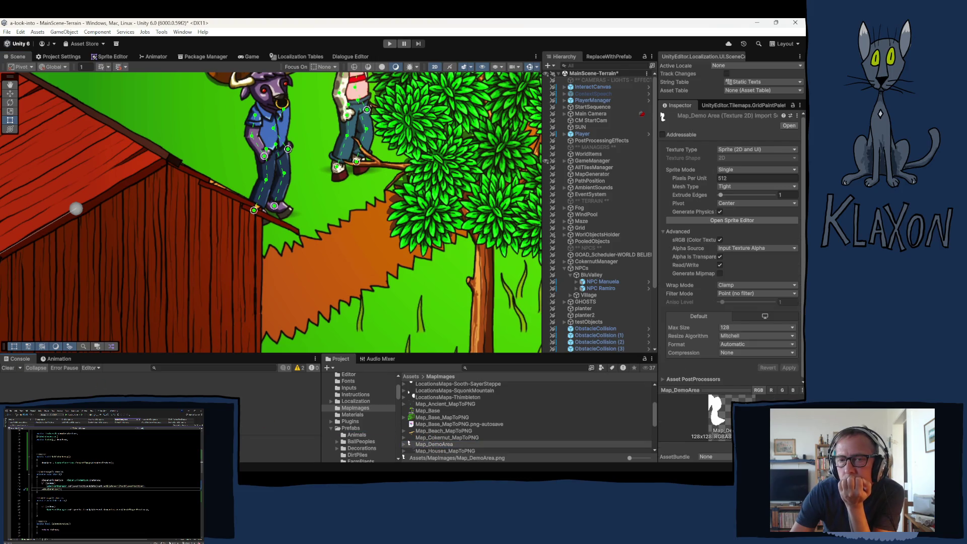
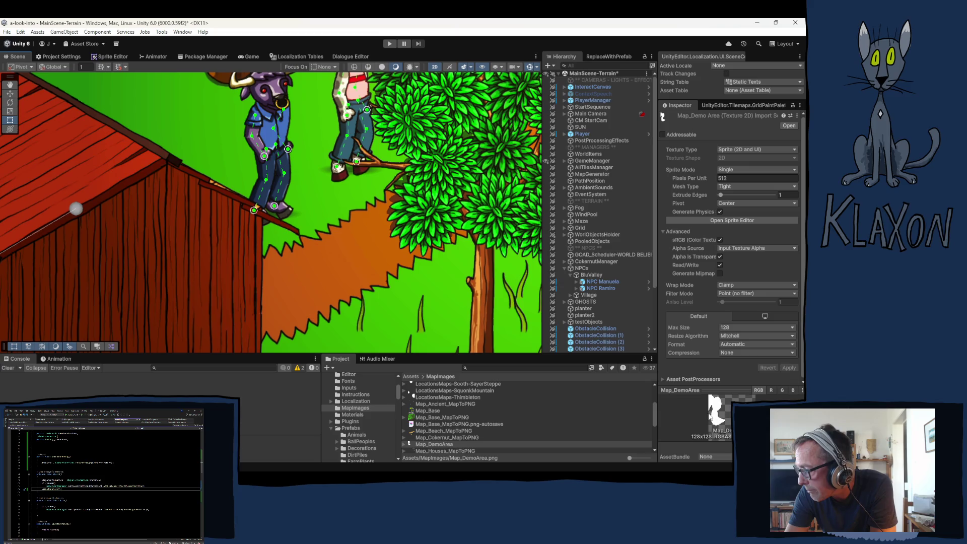
Step: Enter play mode so the game loads to its title menu
click(389, 43)
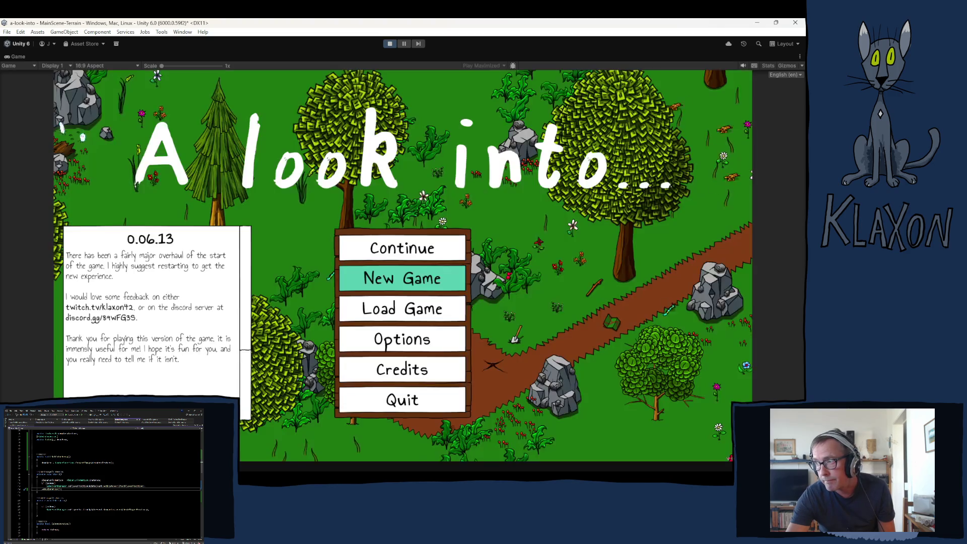
Step: Start a new save, accept character creation, and walk the character right along the path
click(371, 282)
click(370, 335)
click(383, 325)
key(Return)
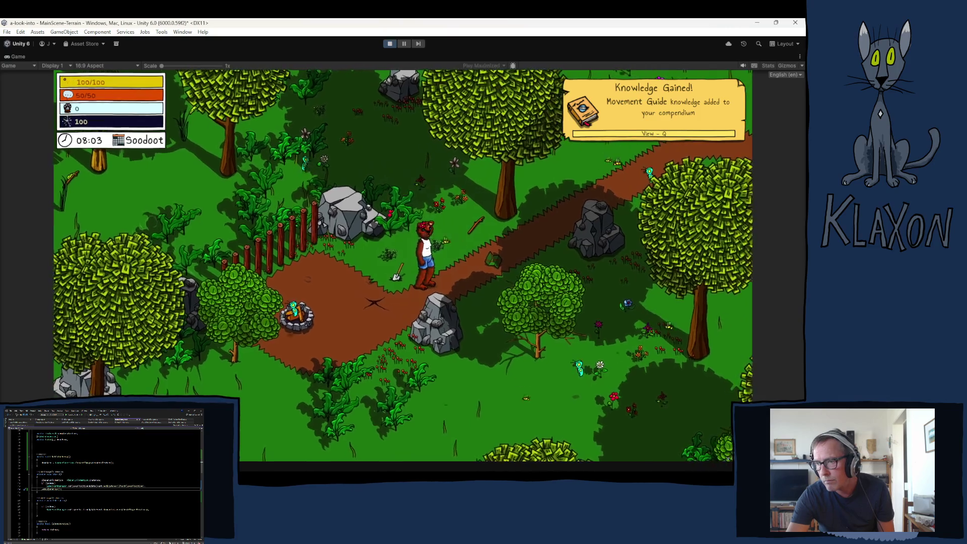
key(d)
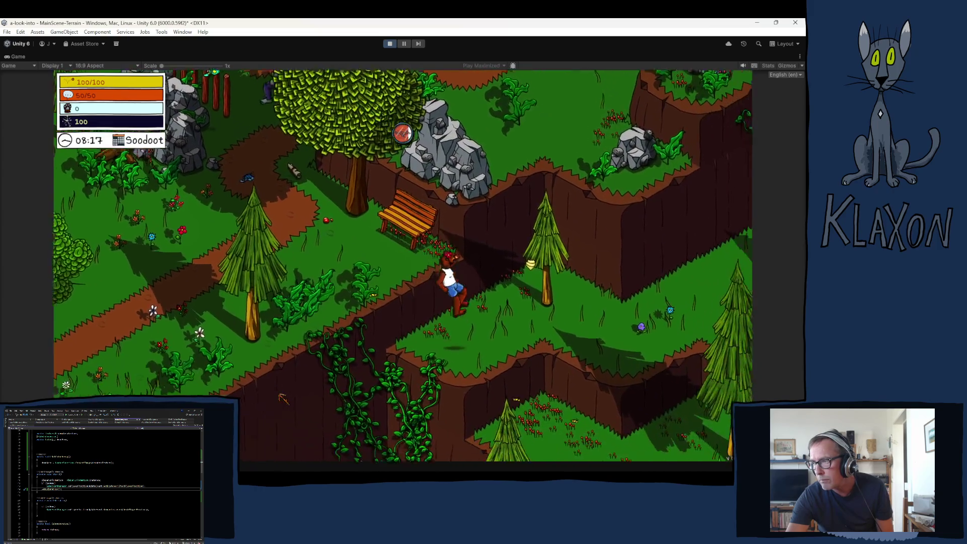
Step: Walk the character down through the forest past the strawberries and fiber
key(s)
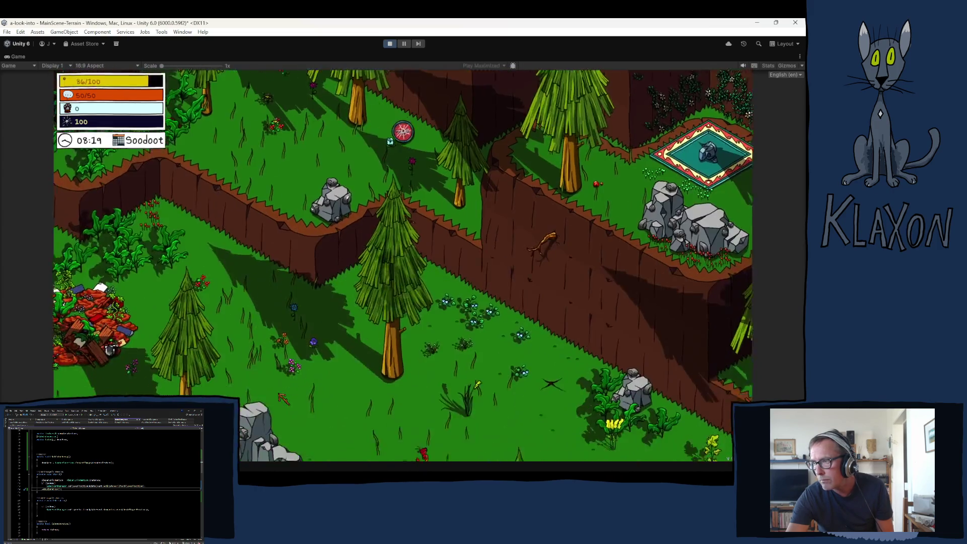
key(s)
key(d)
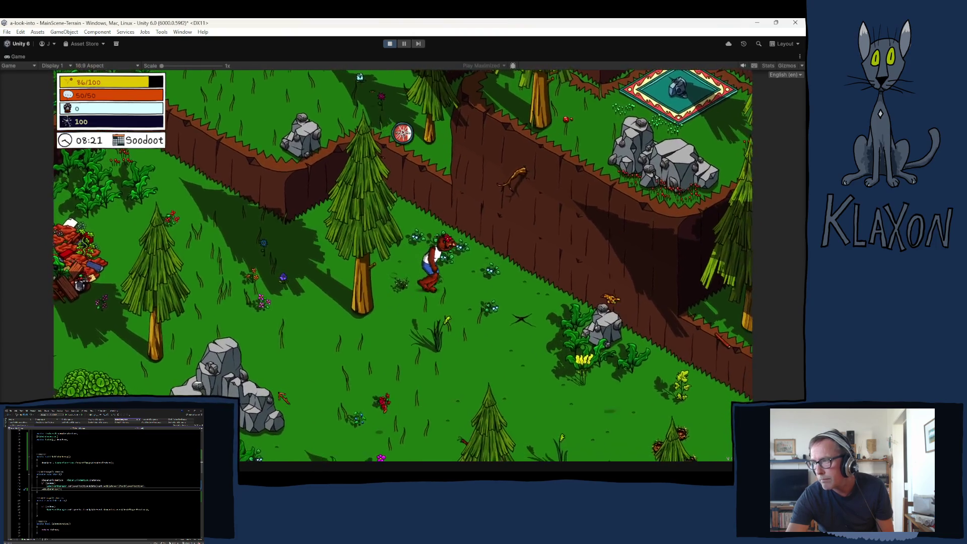
key(d)
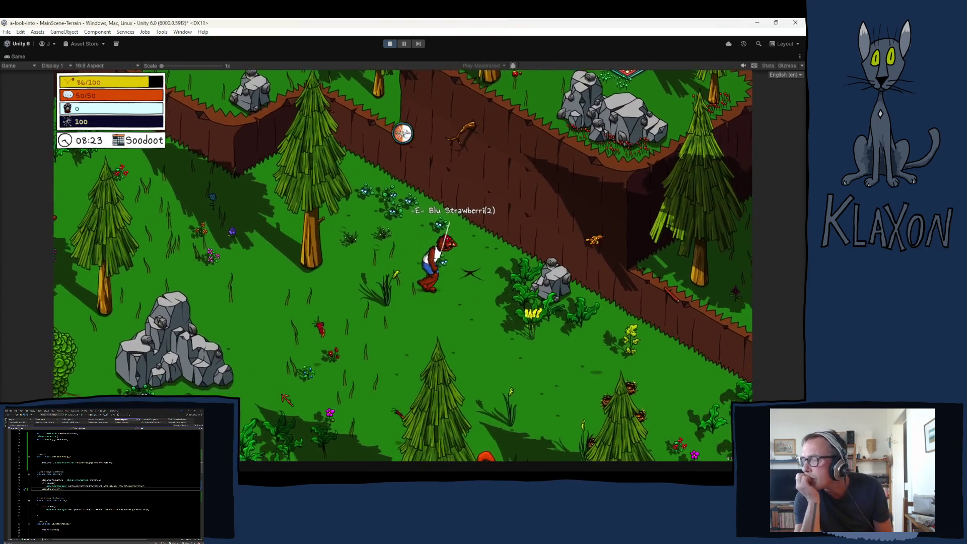
key(d)
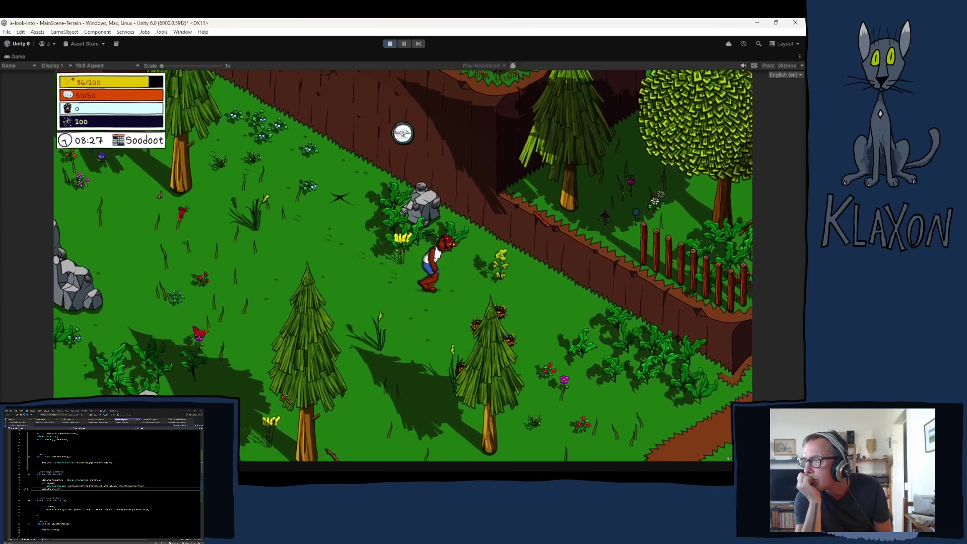
key(d)
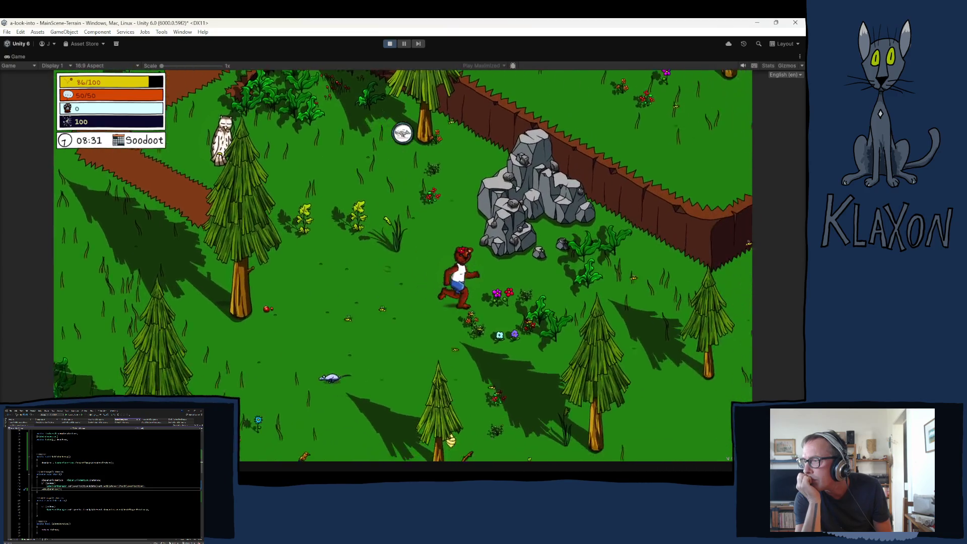
key(d)
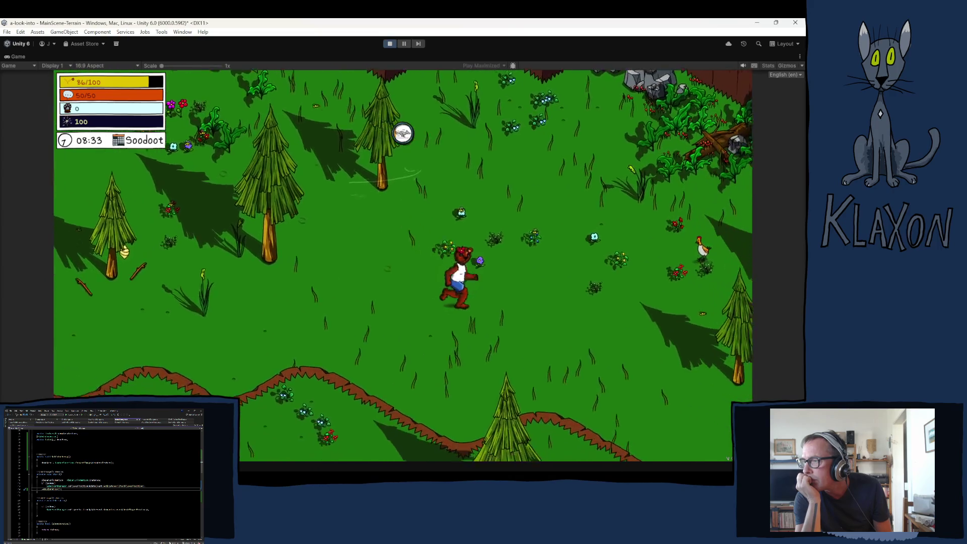
key(d)
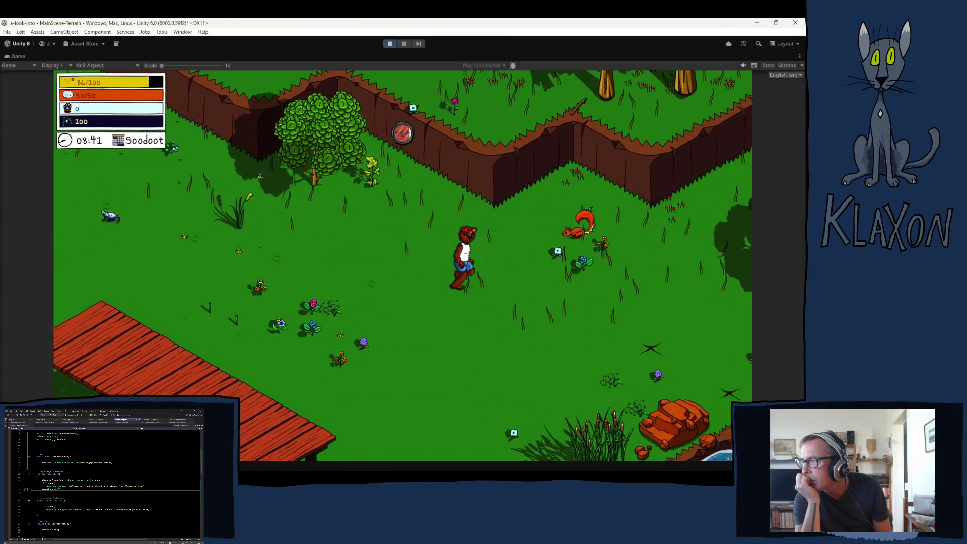
Step: Walk the character past the squirrel, up toward the stairs and beyond the demo area edge
key(d)
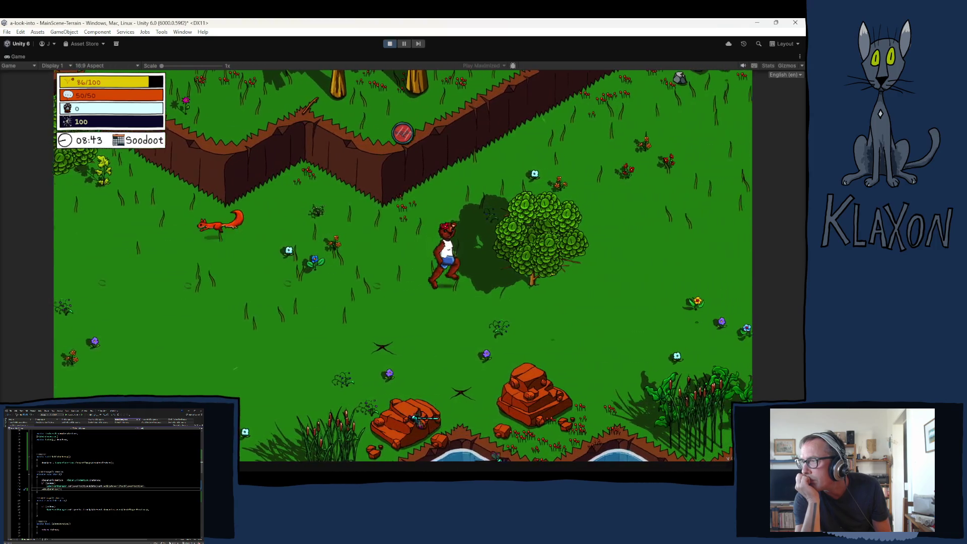
key(d)
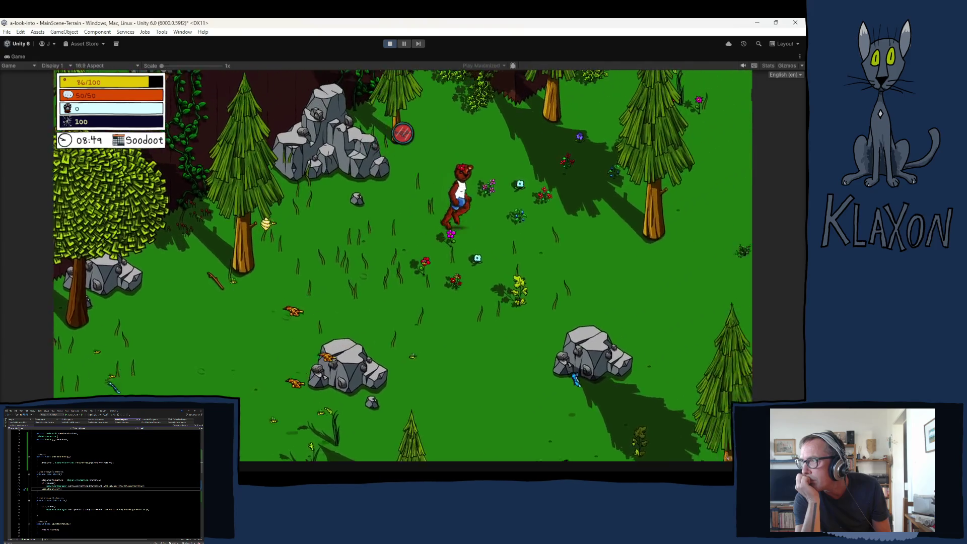
key(d)
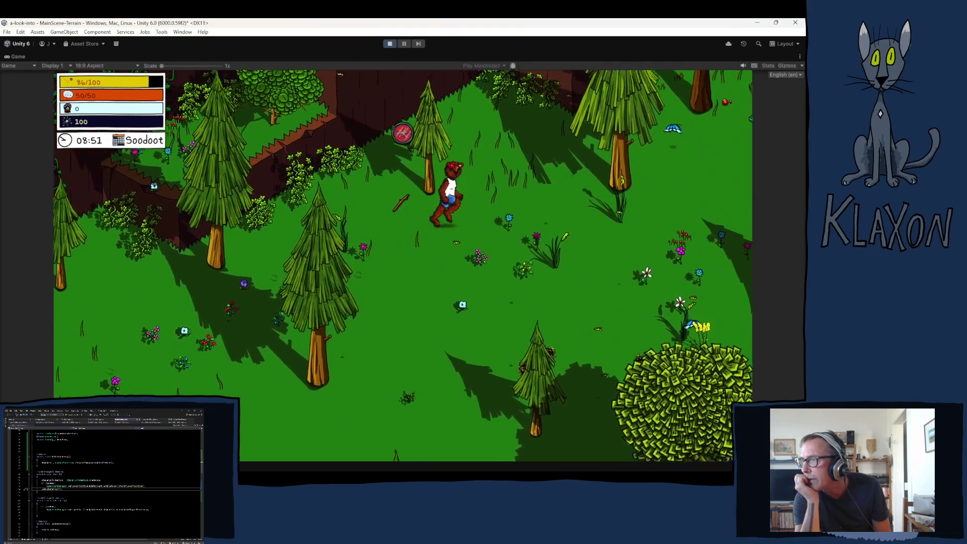
key(a)
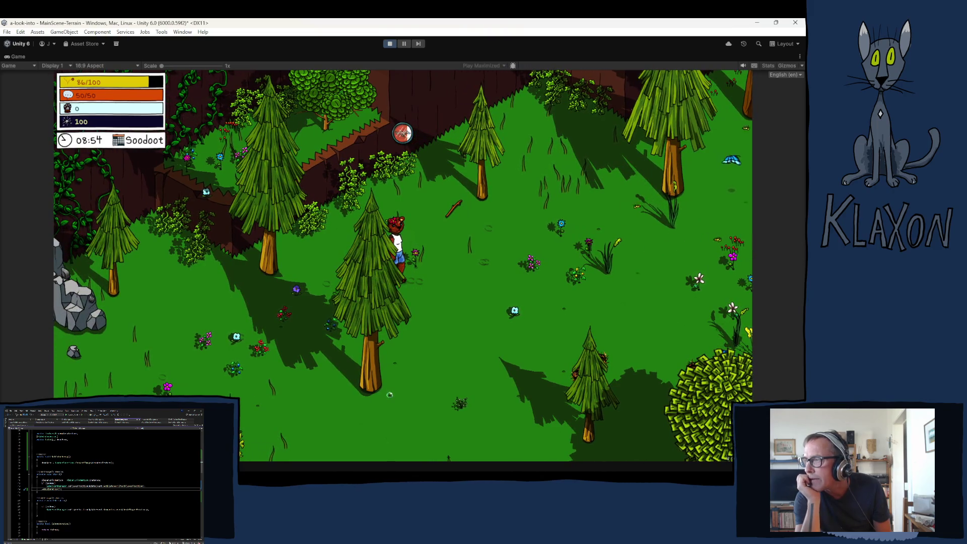
key(d)
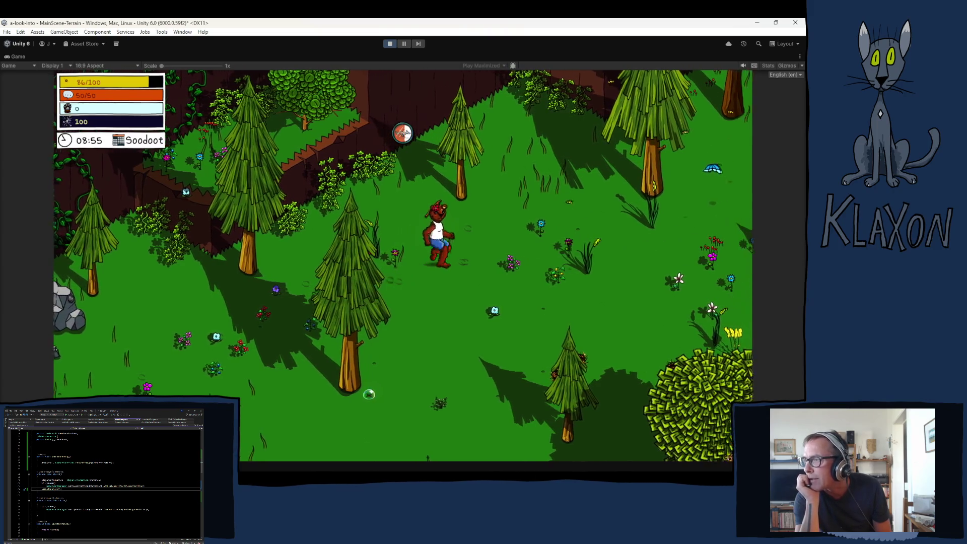
key(w)
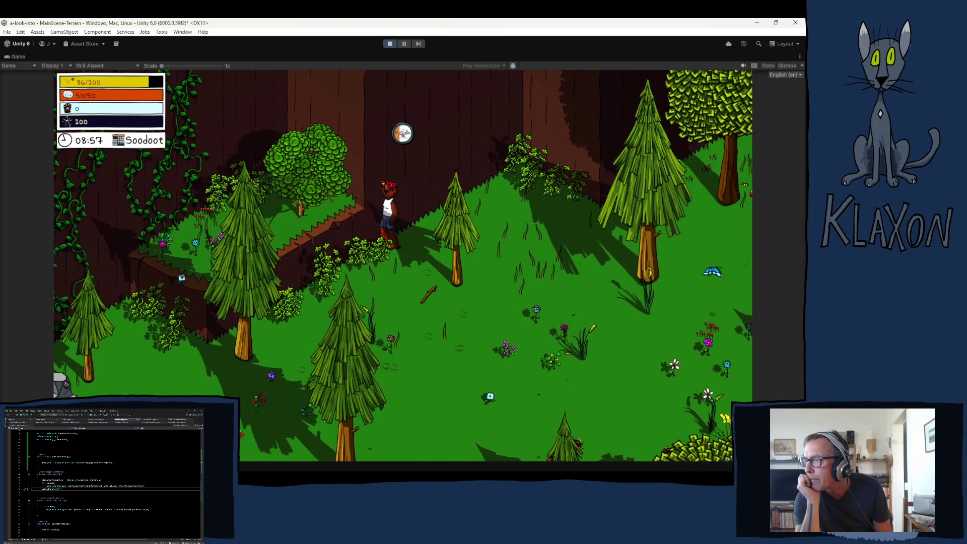
key(a)
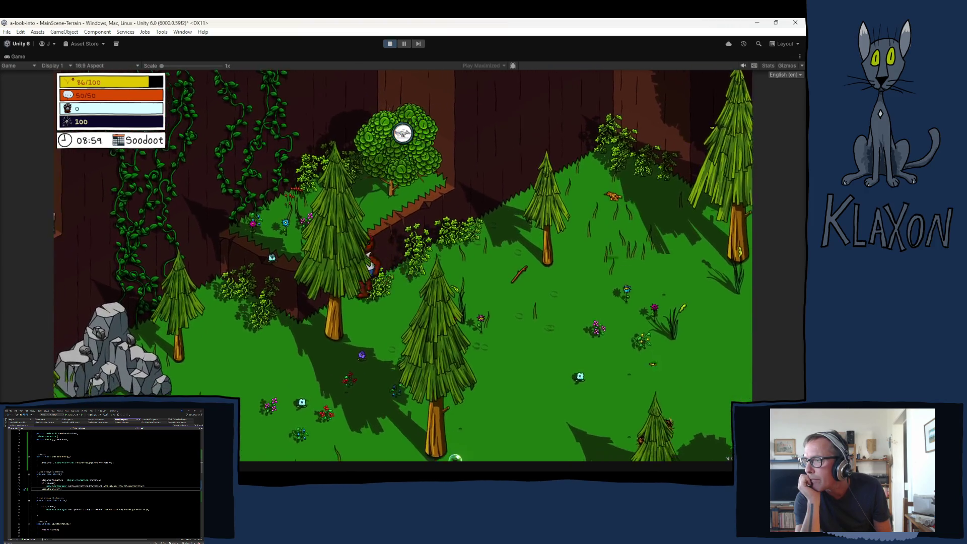
key(a)
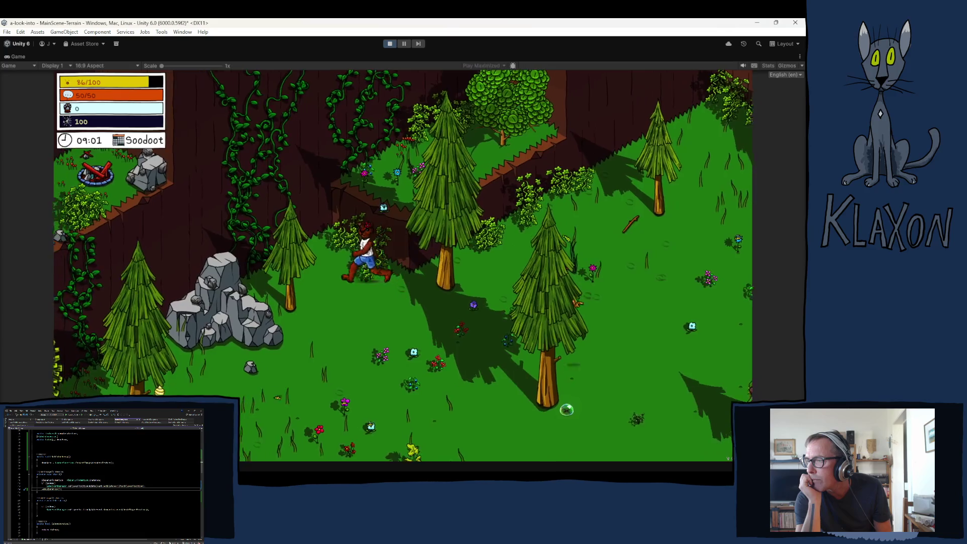
key(w)
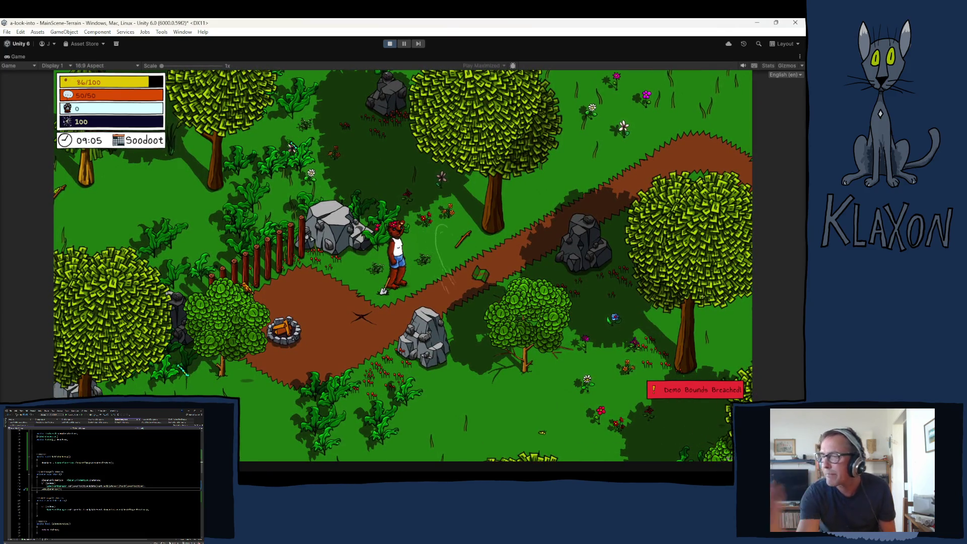
Step: Stop play mode to return to the scene editor
click(389, 45)
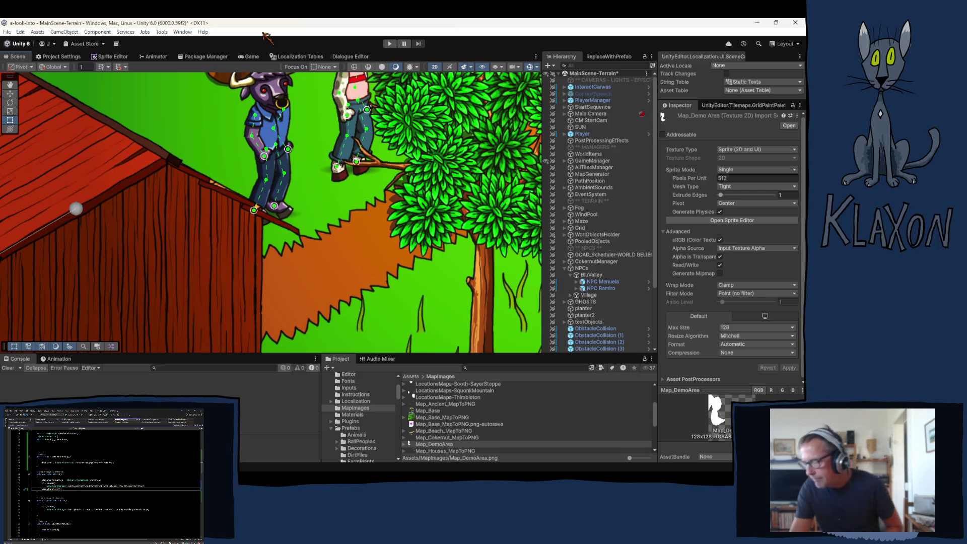
mouse_move(367, 468)
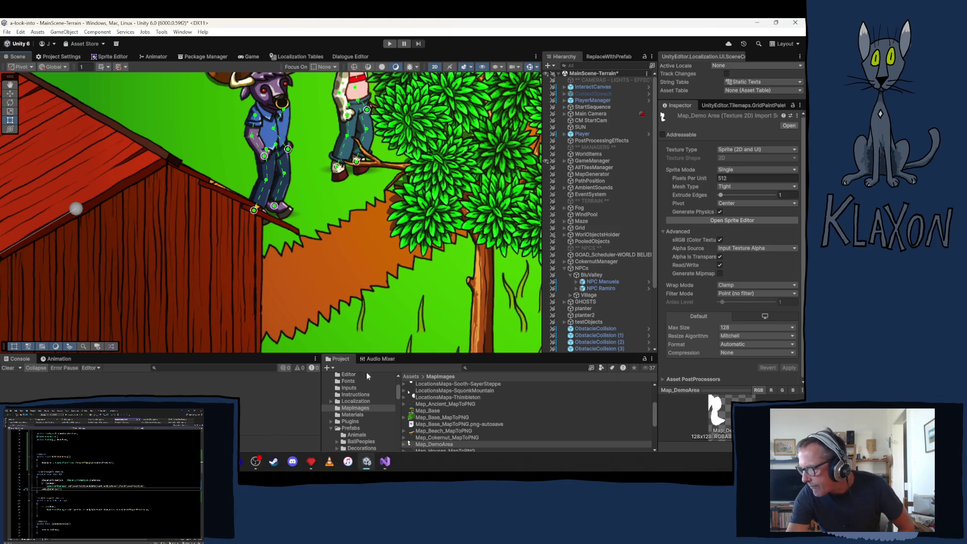